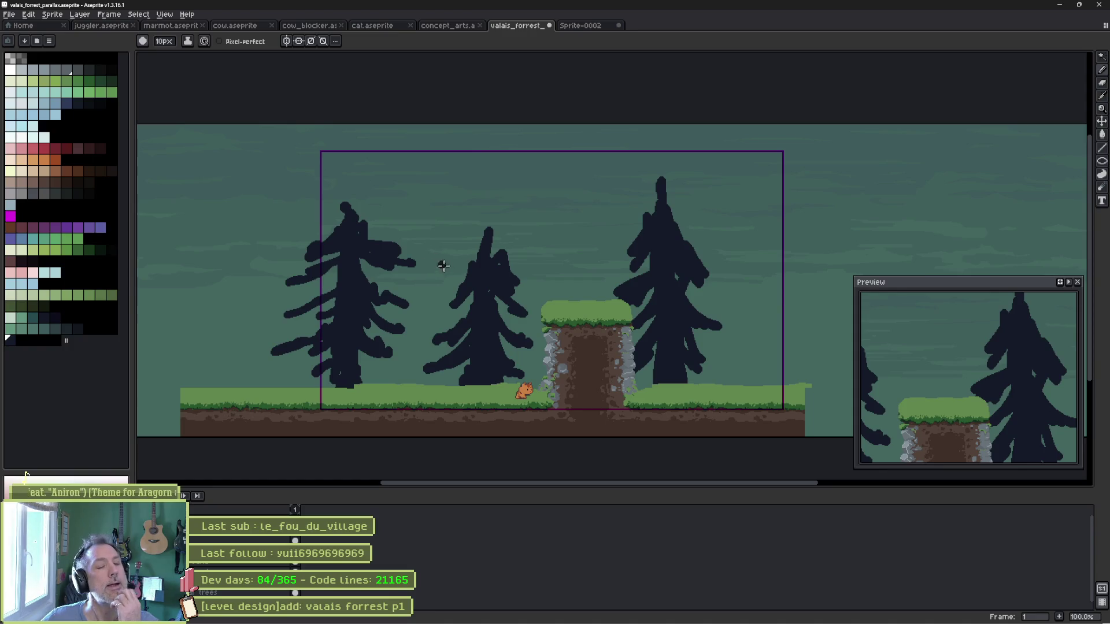
Hide the grass, stone and fenced ground layers and select a dark drawing colour from the palette.
key("ctrl+z")
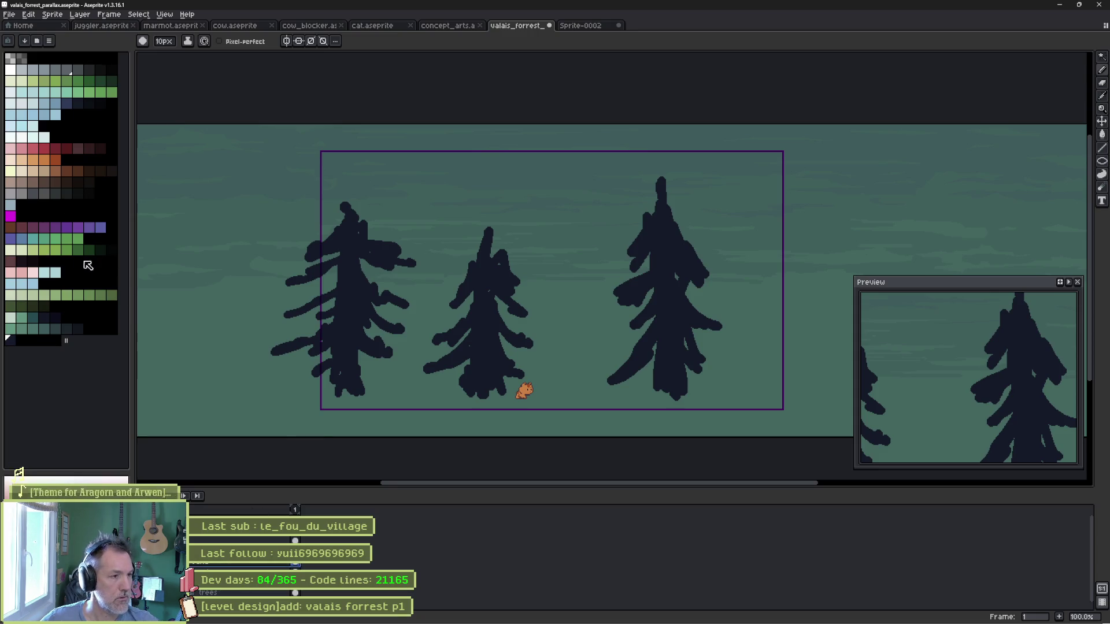
left_click(22, 340)
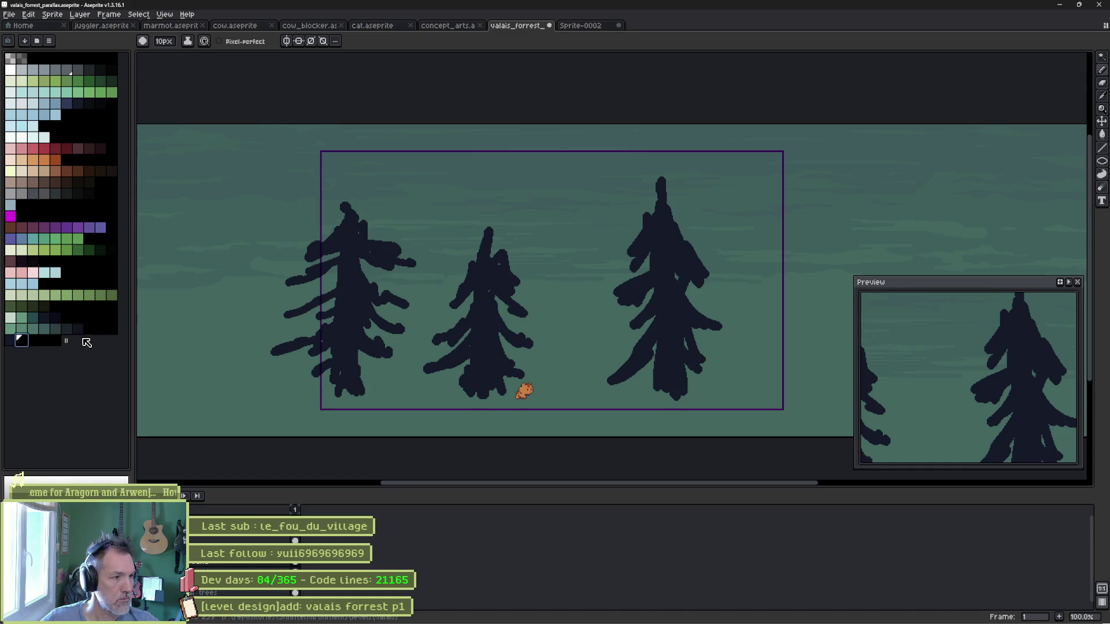
left_click(55, 317)
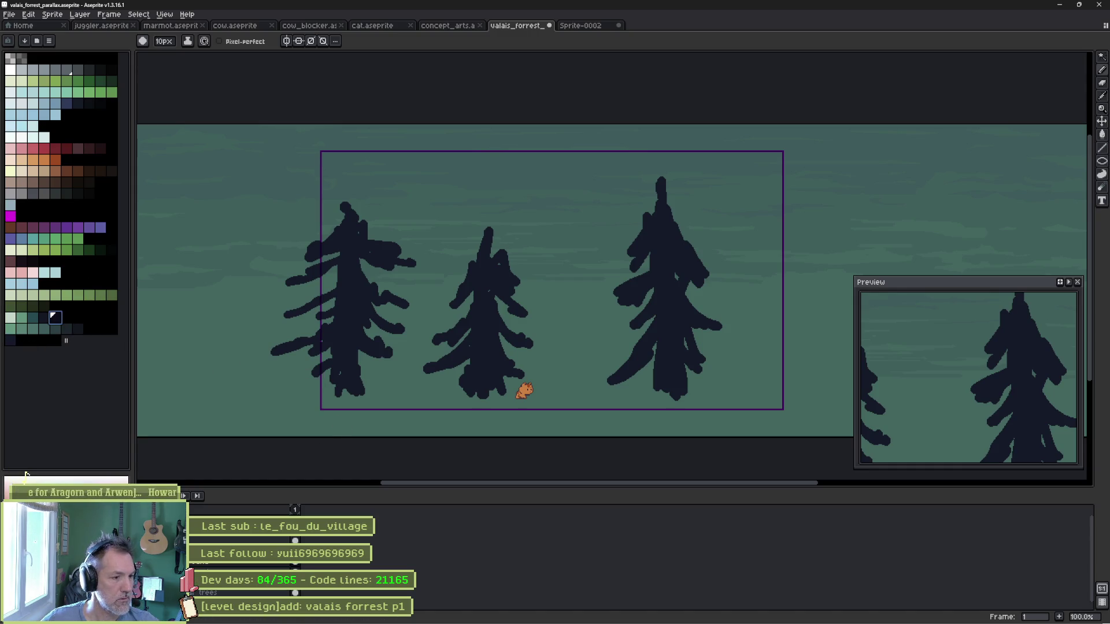
left_click(211, 567)
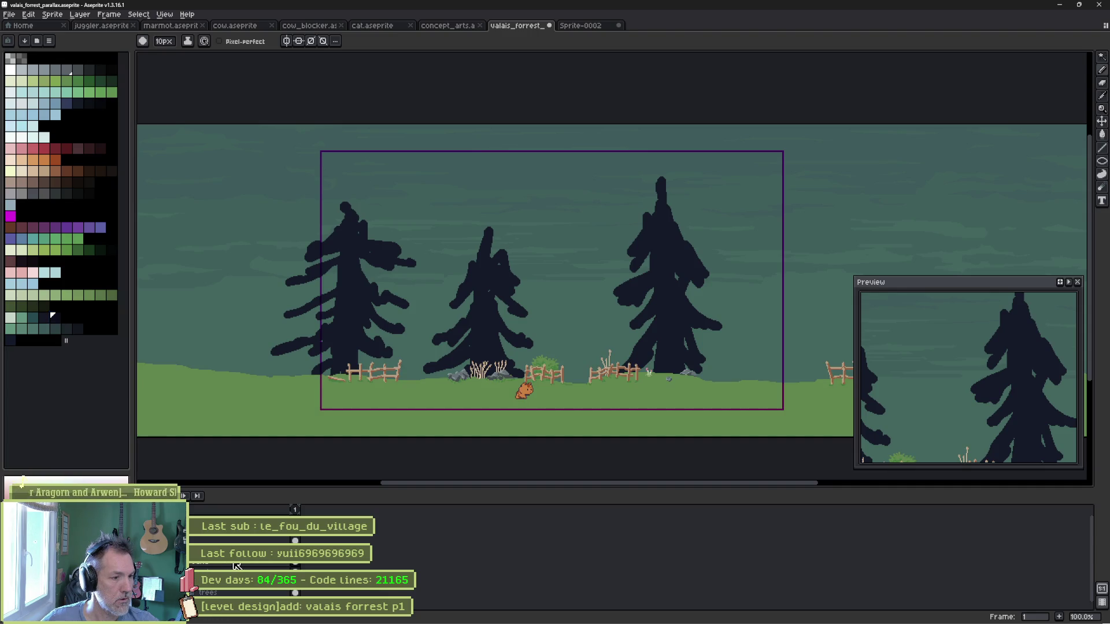
left_click(212, 567)
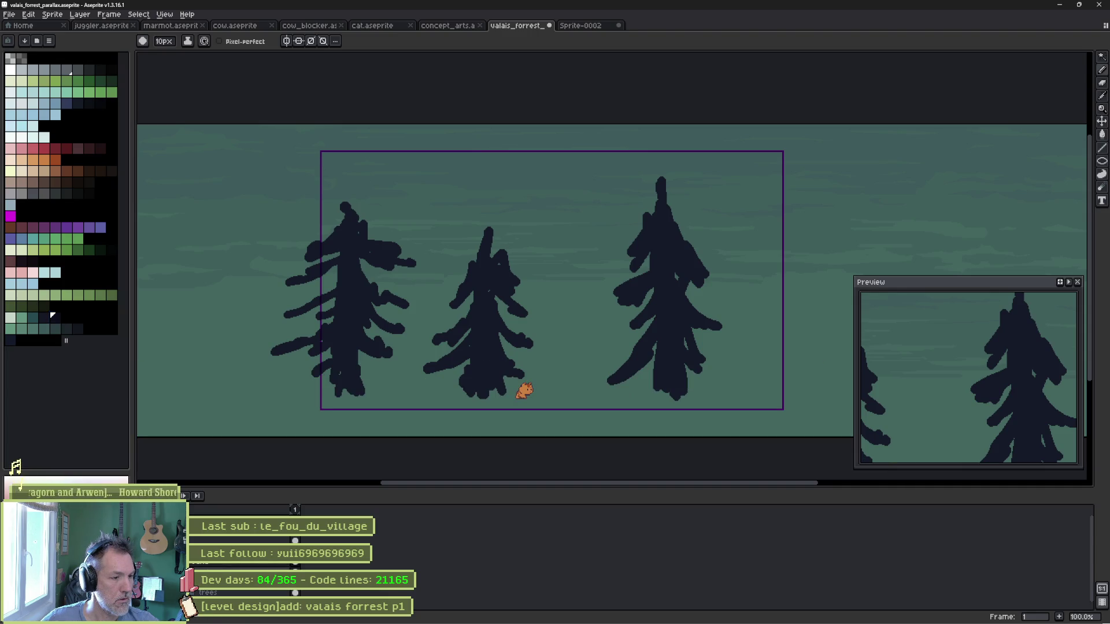
Name the empty layer 'big trees'.
double_click(239, 593)
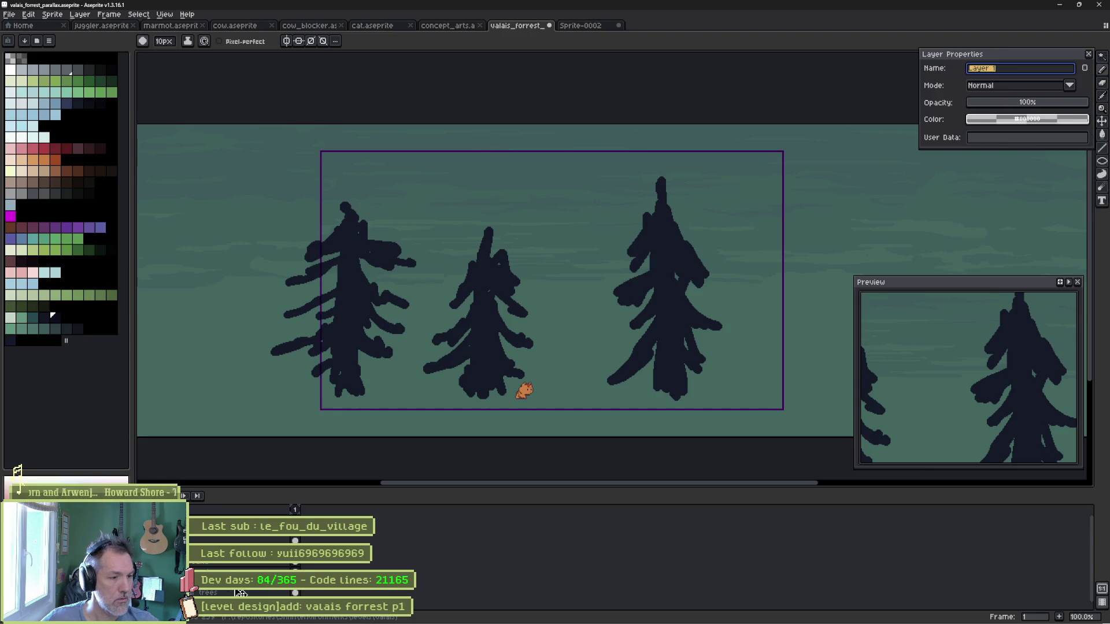
type("big trees")
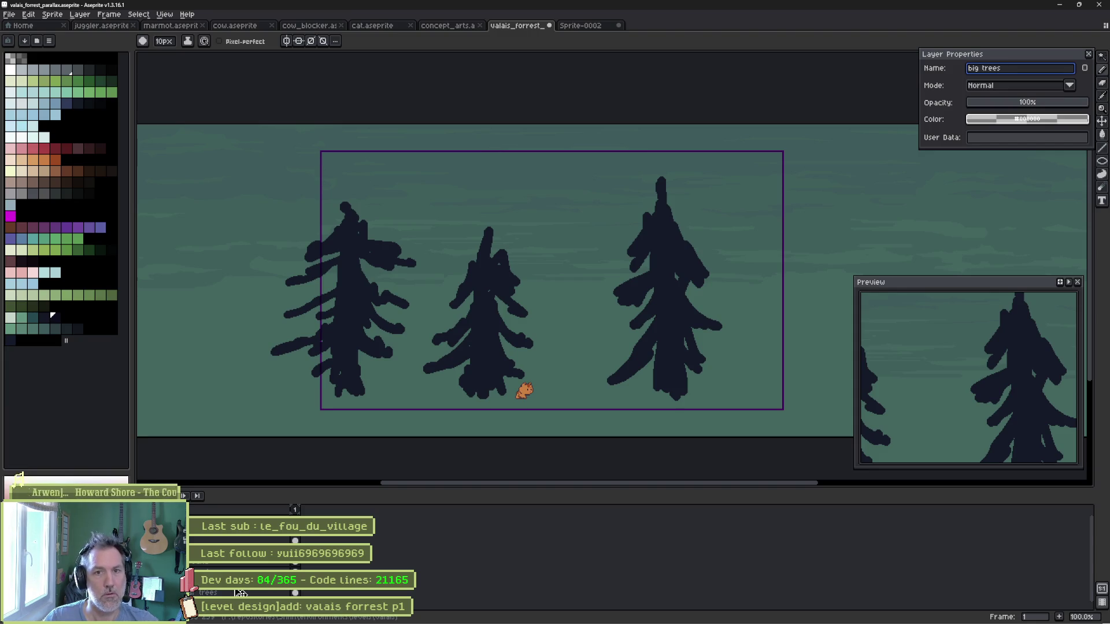
type("G")
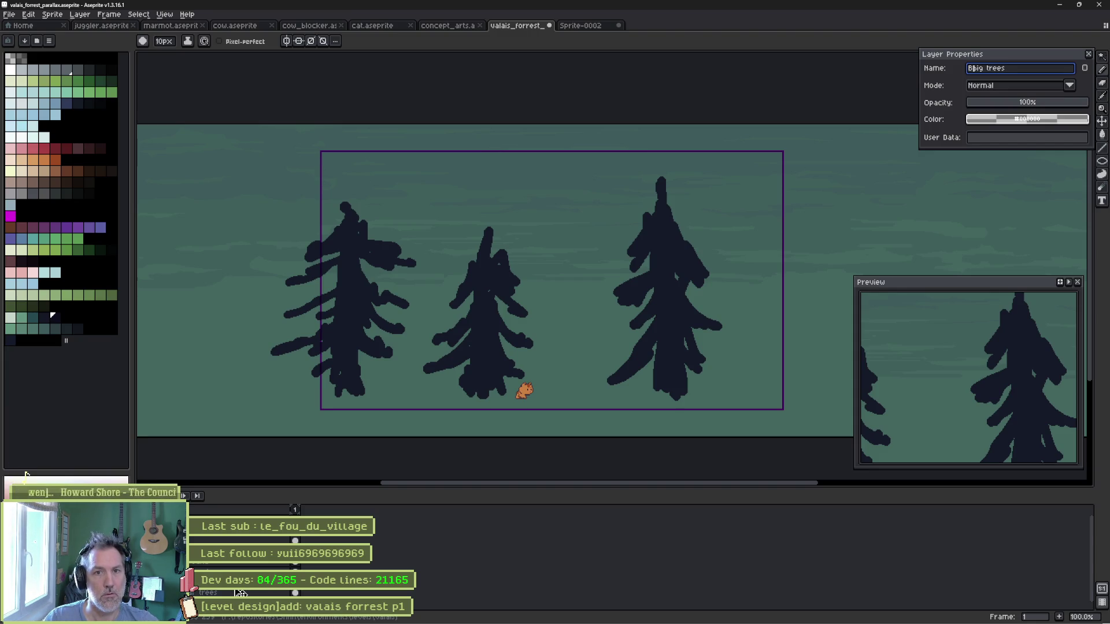
key("Return")
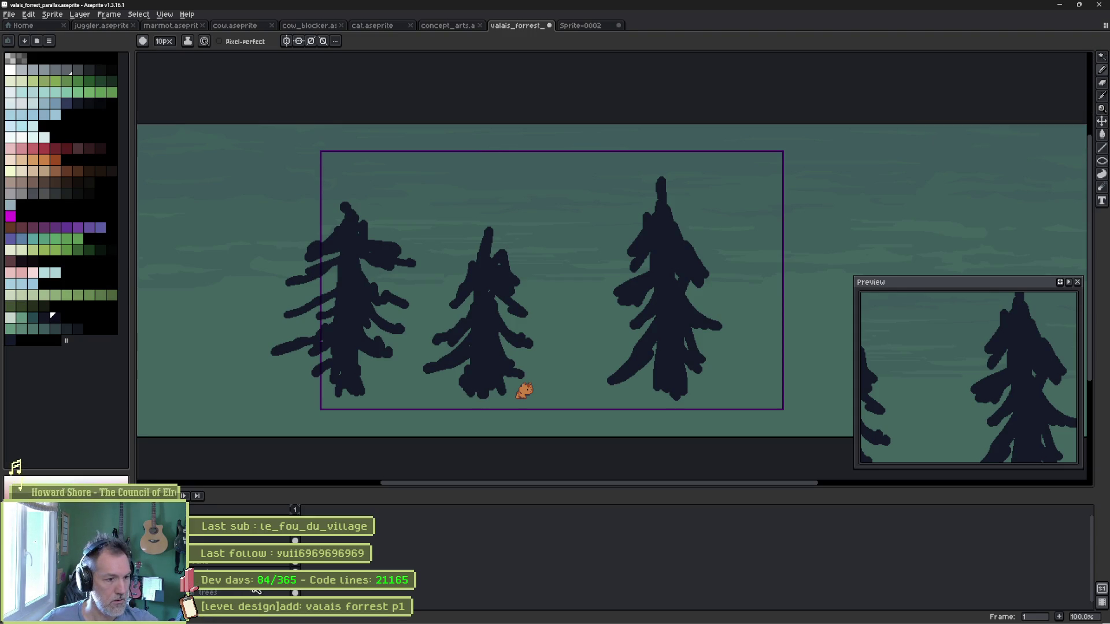
Rename the ground layer to 'auto_tiles'.
double_click(252, 588)
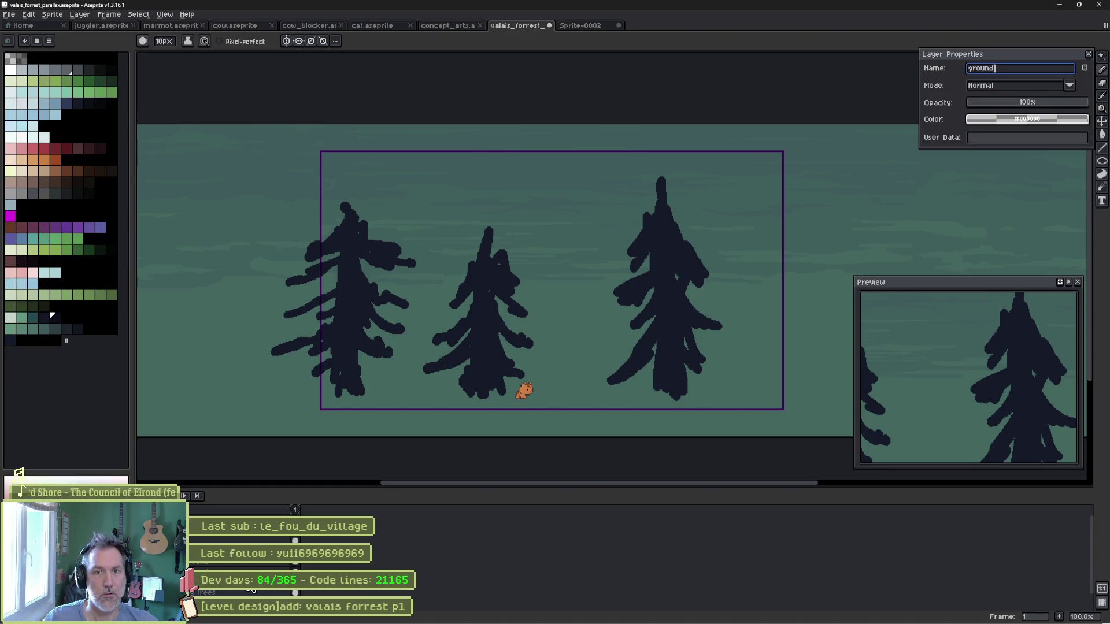
key("BackSpace")
key("BackSpace")
key("BackSpace")
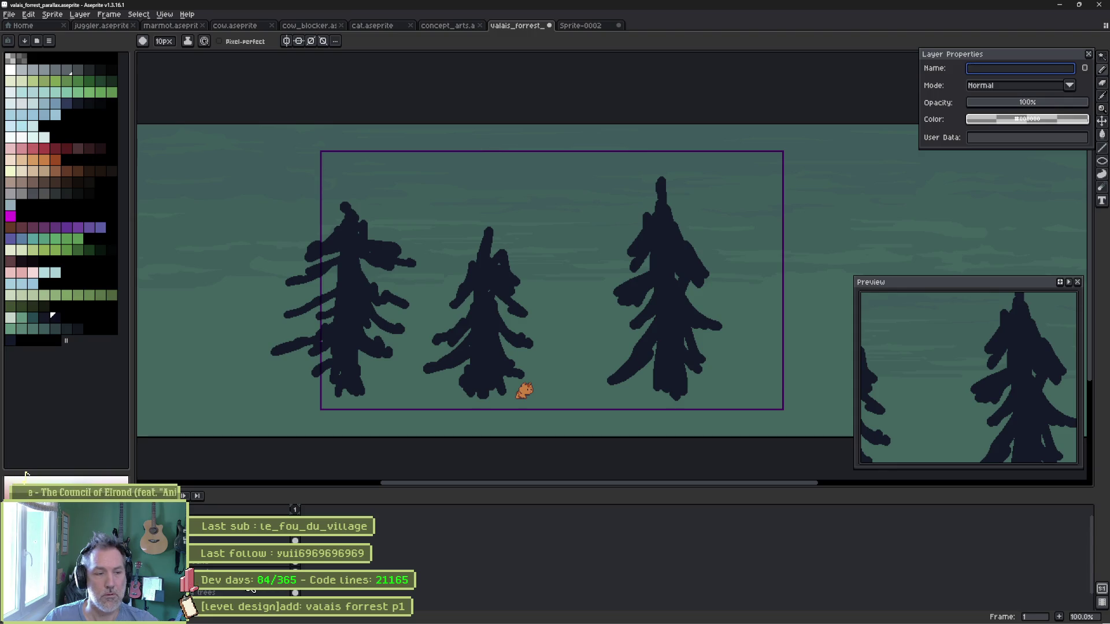
type("auto_")
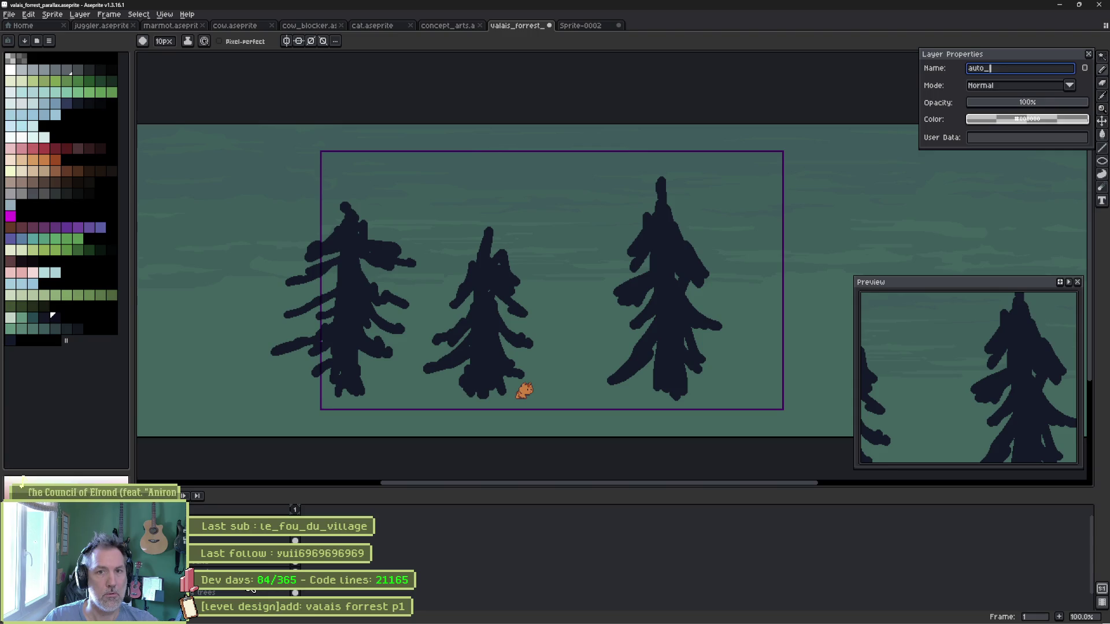
key("BackSpace")
key("BackSpace")
key("BackSpace")
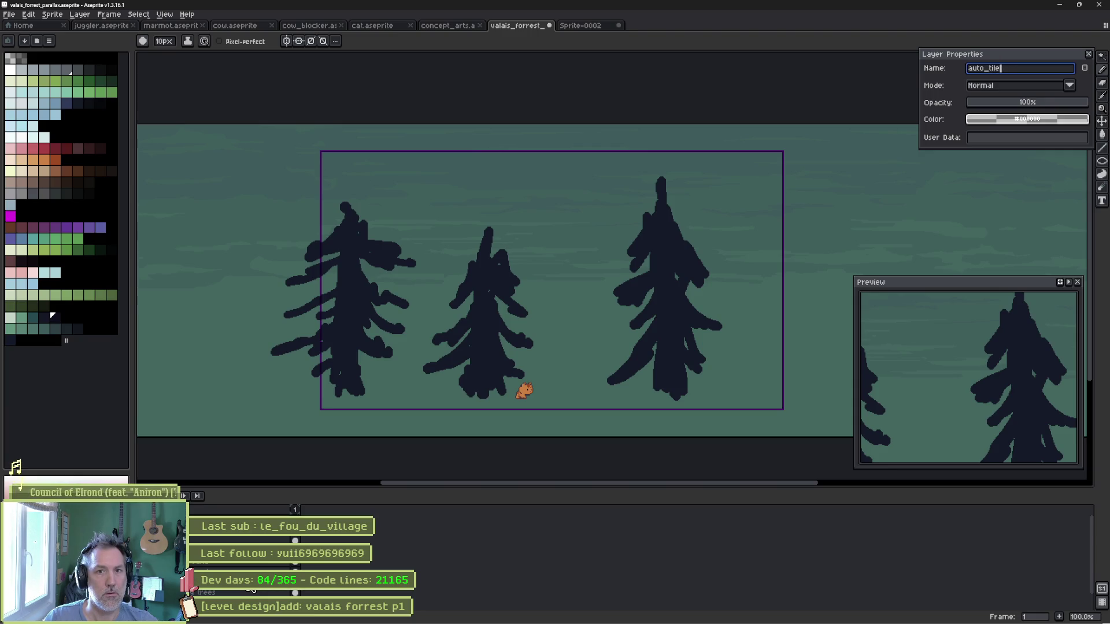
key("Return")
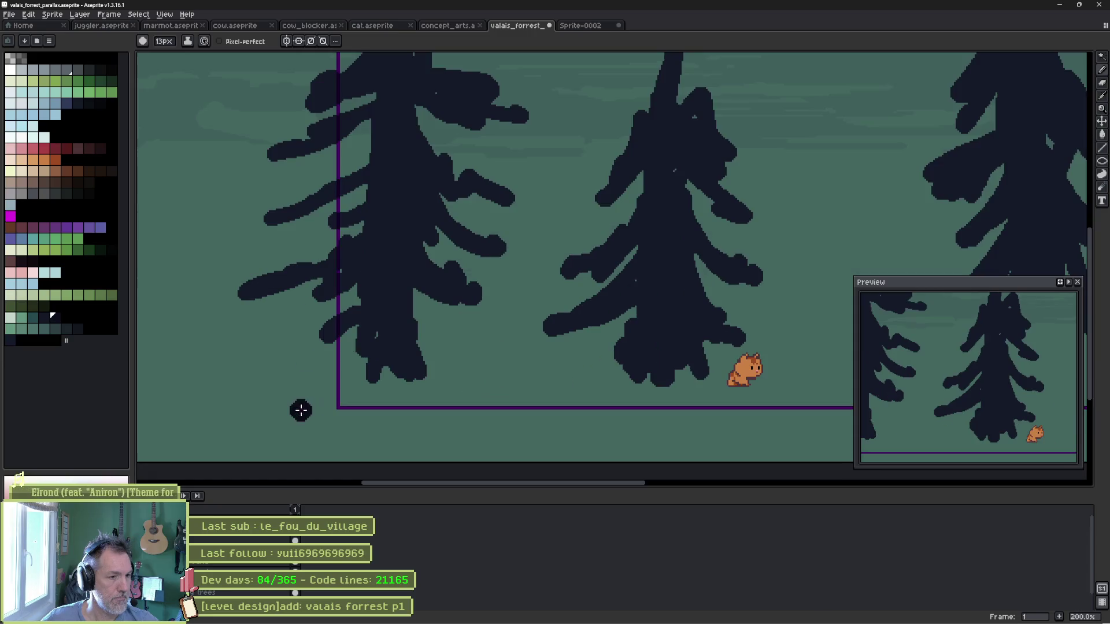
Outline a thick dark ground strip beneath the trees, with short edges at both ends.
scroll(299, 401, "up", 1)
scroll(315, 395, "down", 1)
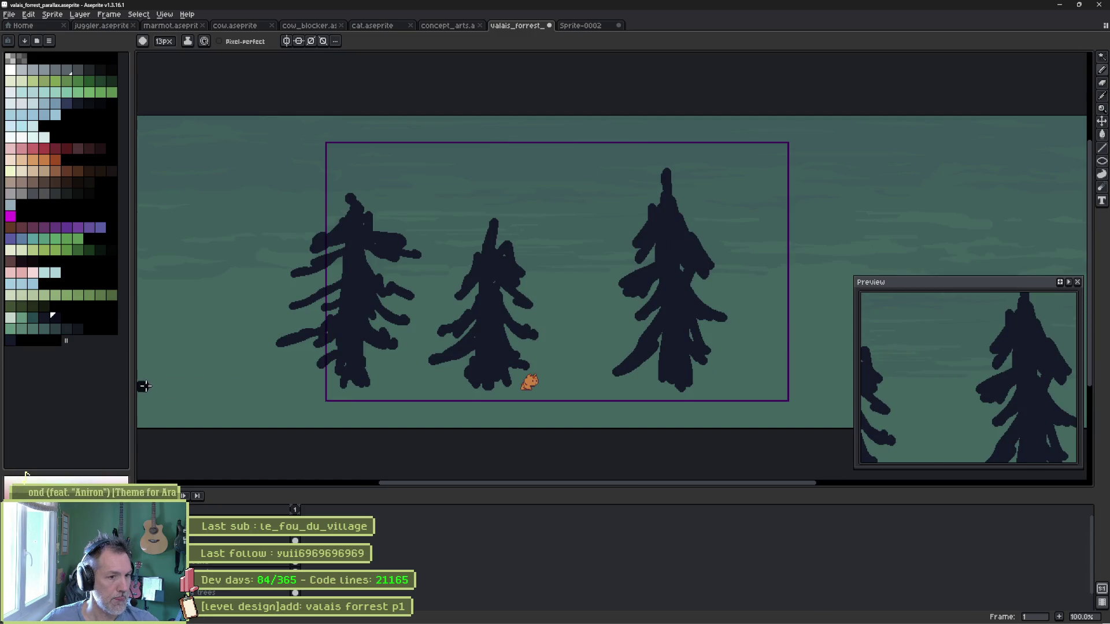
left_click_drag(141, 385, 814, 387)
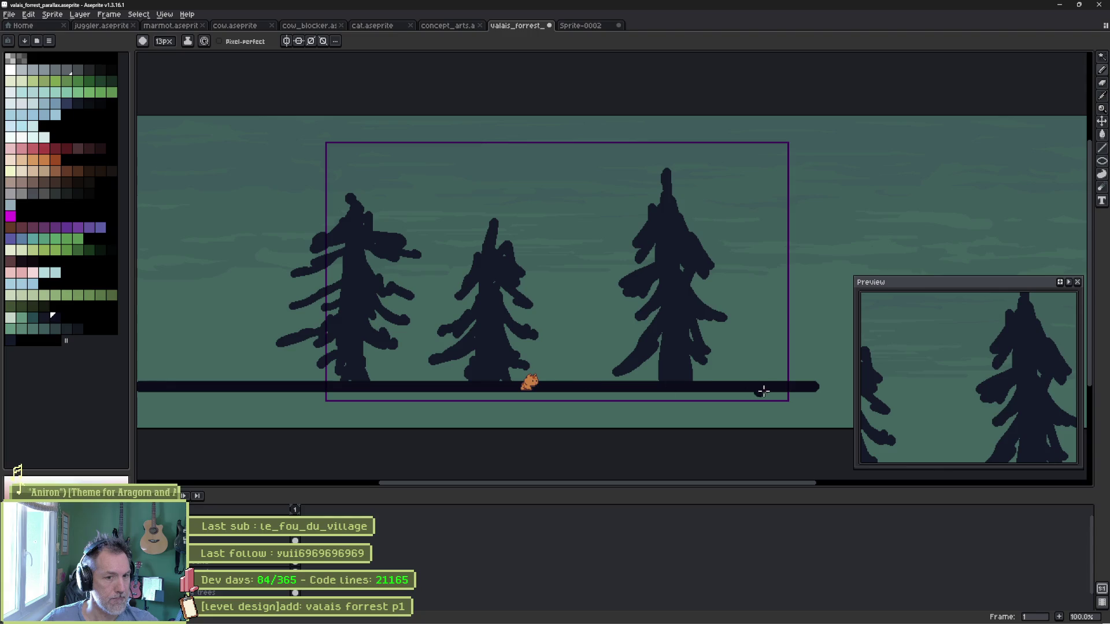
scroll(763, 391, "down", 1)
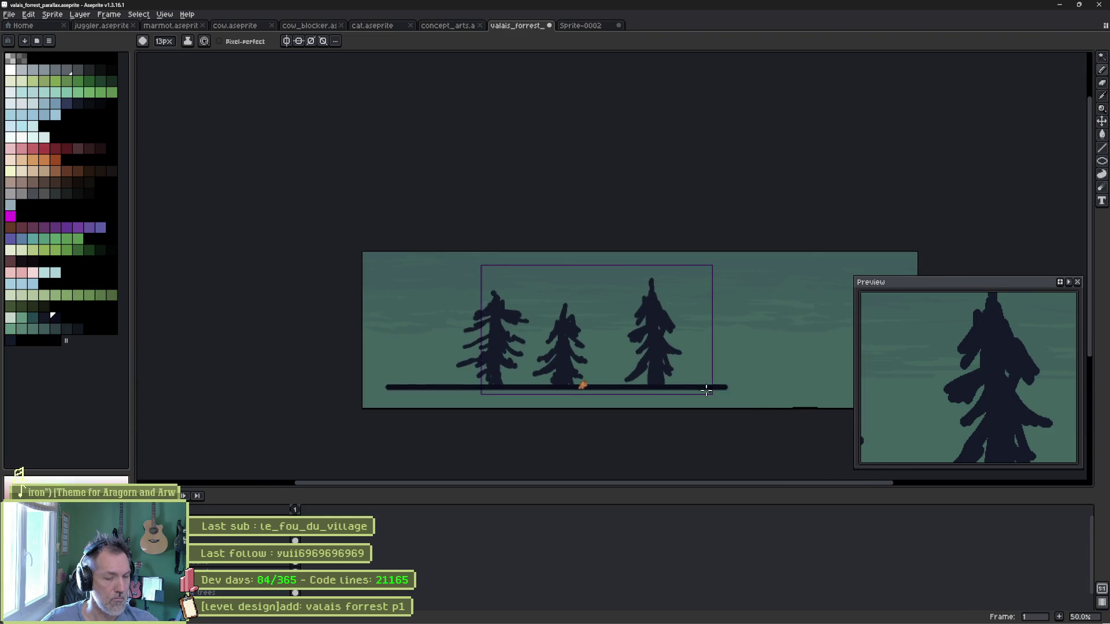
scroll(707, 392, "up", 4)
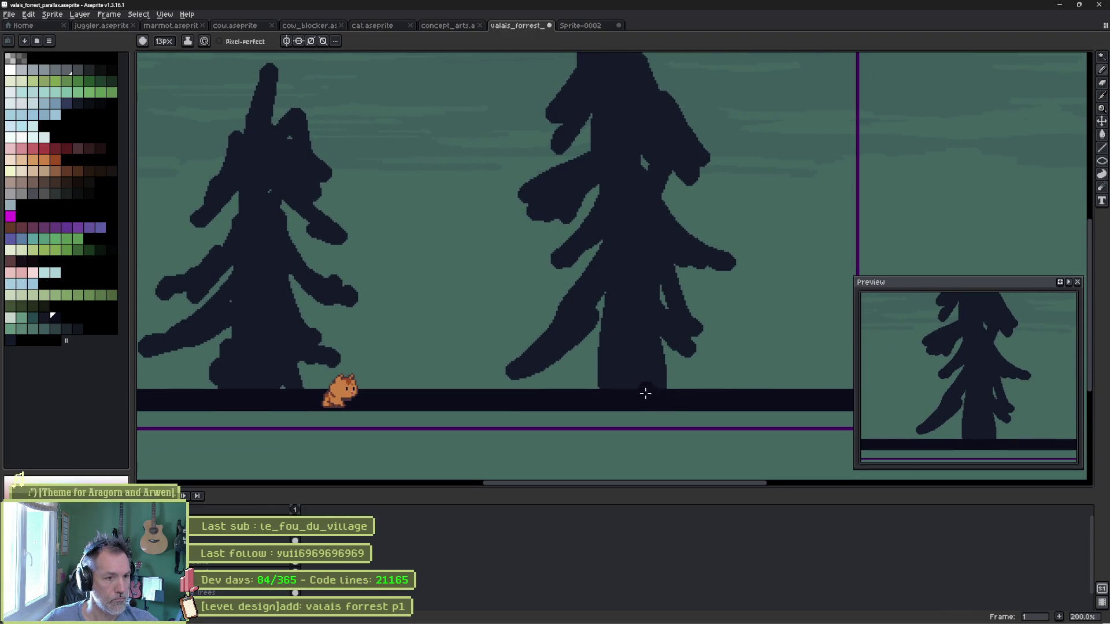
mouse_move(602, 353)
left_mouse_down()
mouse_move(622, 404)
mouse_move(791, 406)
left_mouse_up()
scroll(704, 383, "down", 2)
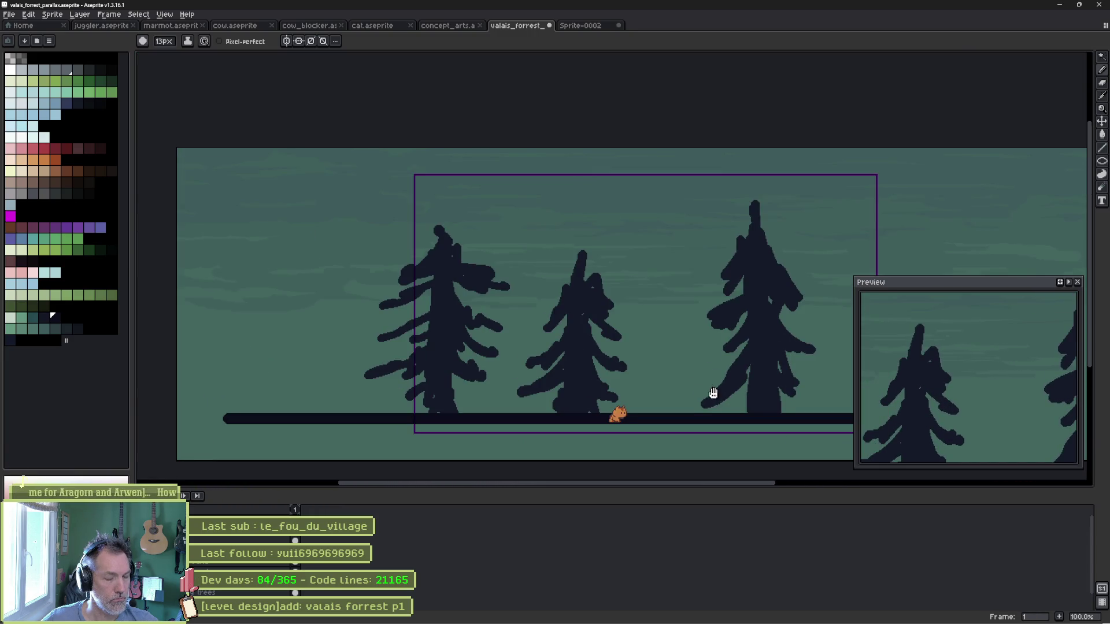
mouse_move(714, 393)
left_mouse_down()
mouse_move(717, 356)
mouse_move(748, 370)
mouse_move(746, 383)
left_mouse_up()
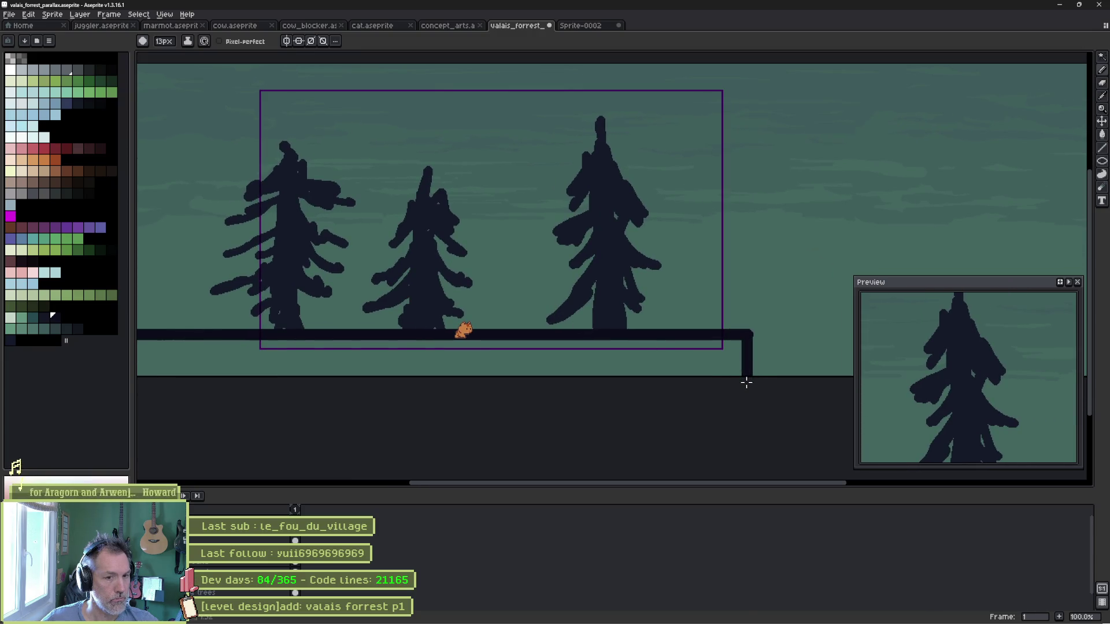
left_click_drag(407, 362, 599, 345)
scroll(384, 328, "up", 1)
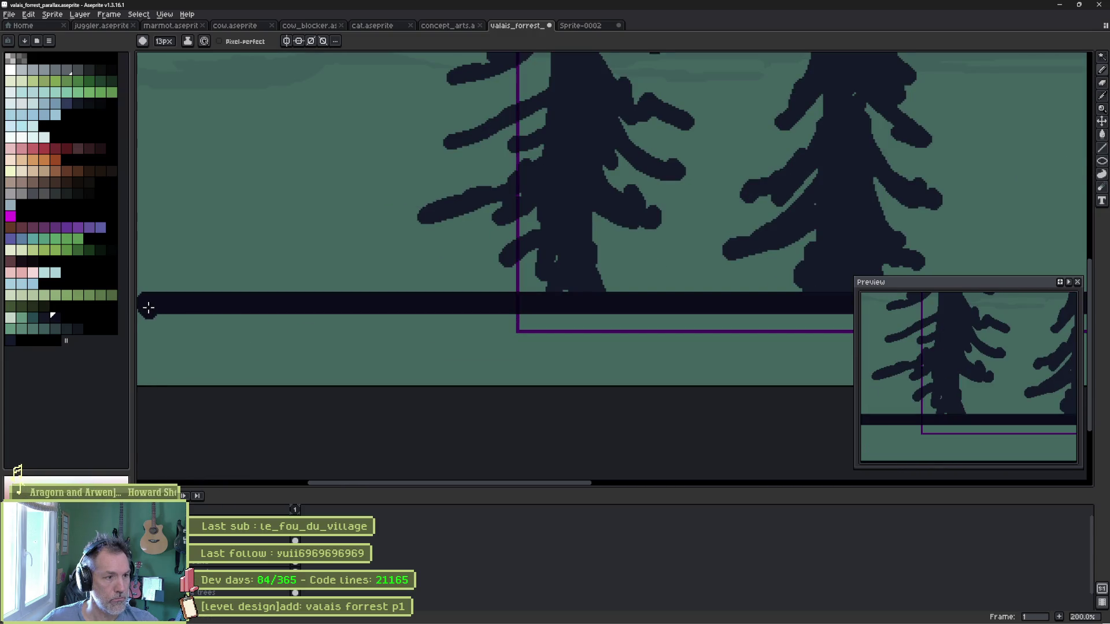
left_click_drag(146, 308, 146, 379)
scroll(515, 383, "down", 1)
scroll(424, 377, "down", 1)
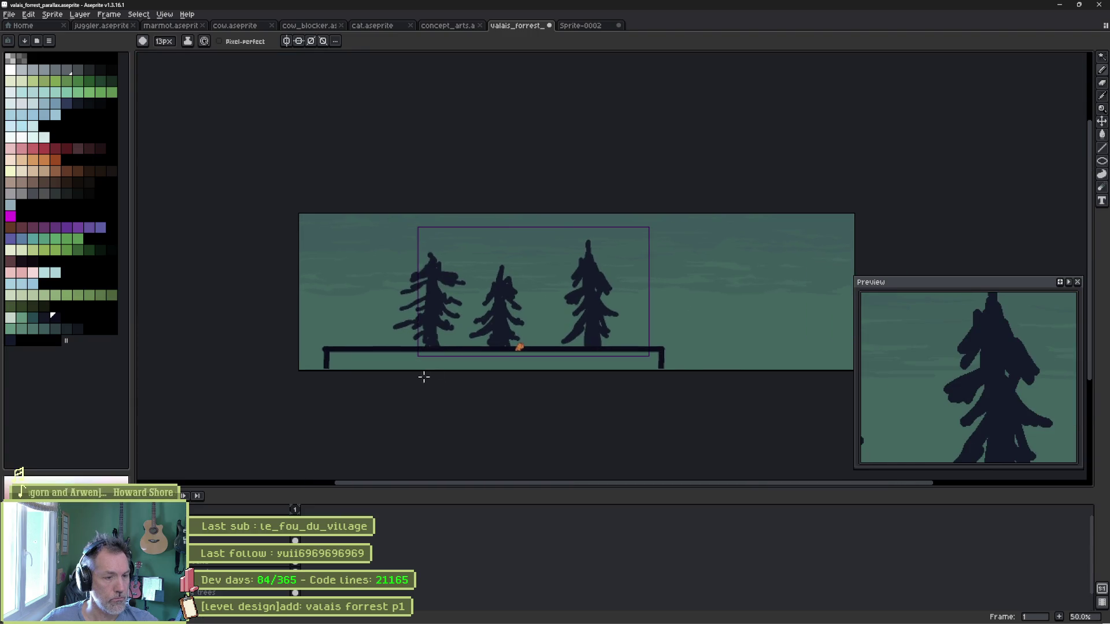
left_click_drag(331, 365, 662, 367)
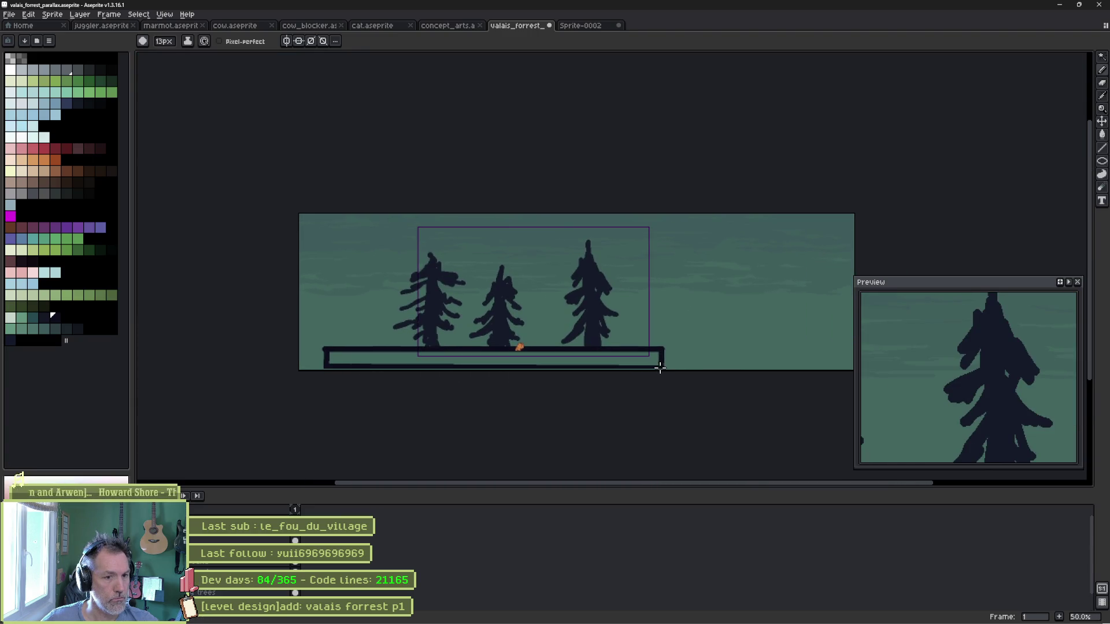
Fill only the ground bar solid dark with the bucket, undoing an over-fill.
key("g")
left_click(621, 362)
key("ctrl+z")
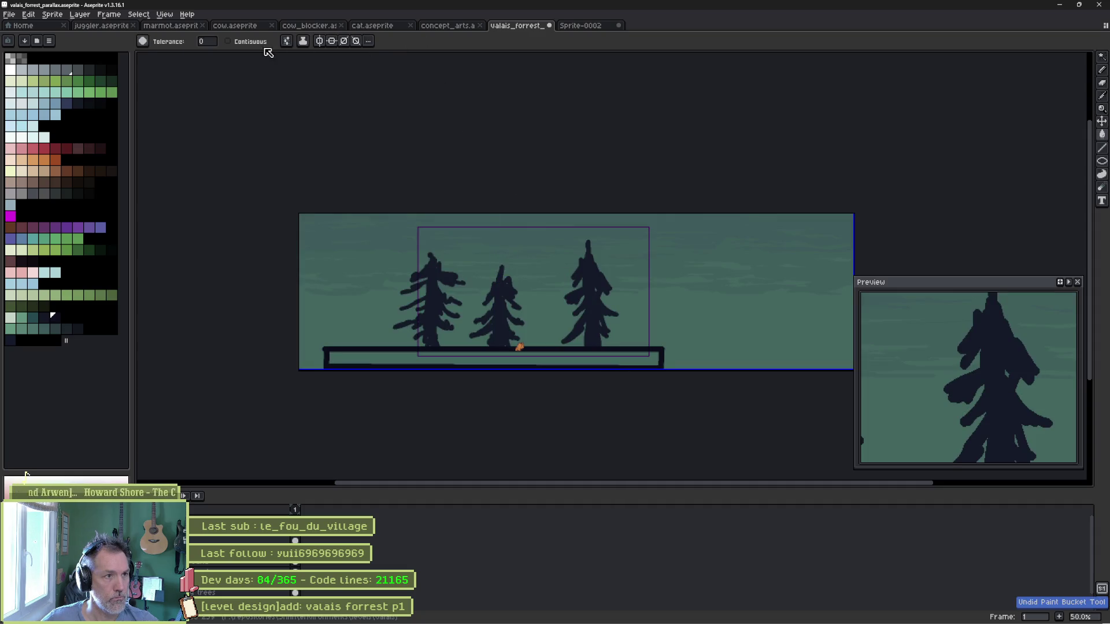
left_click(487, 358)
Resize and reframe the preview panel to show the whole forest.
key("b")
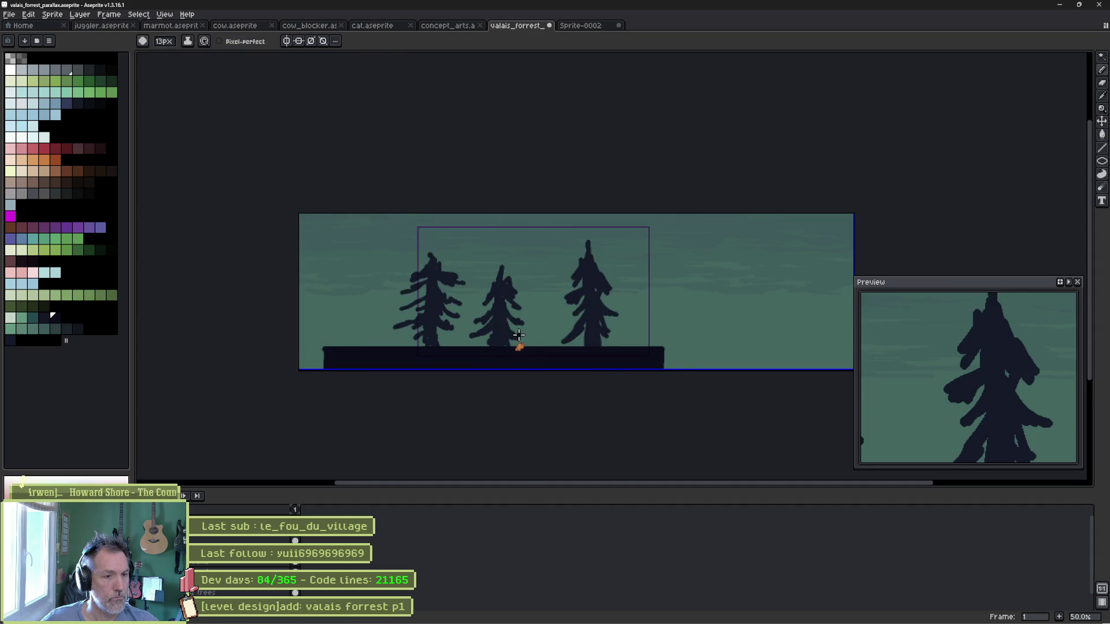
scroll(518, 347, "up", 2)
left_click_drag(521, 266, 520, 315)
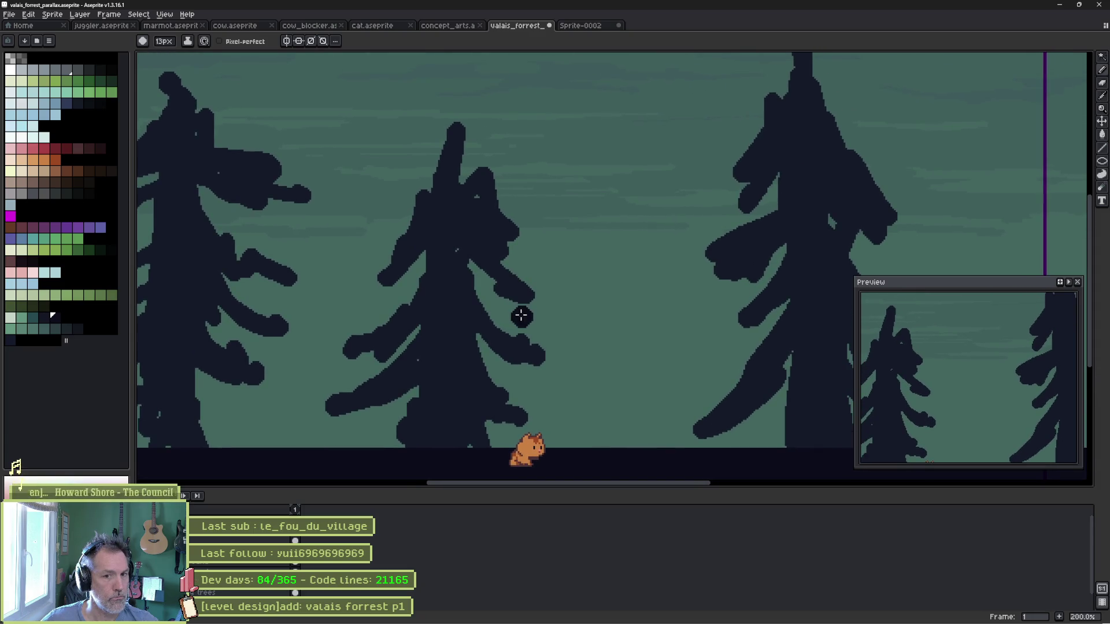
scroll(981, 366, "down", 3)
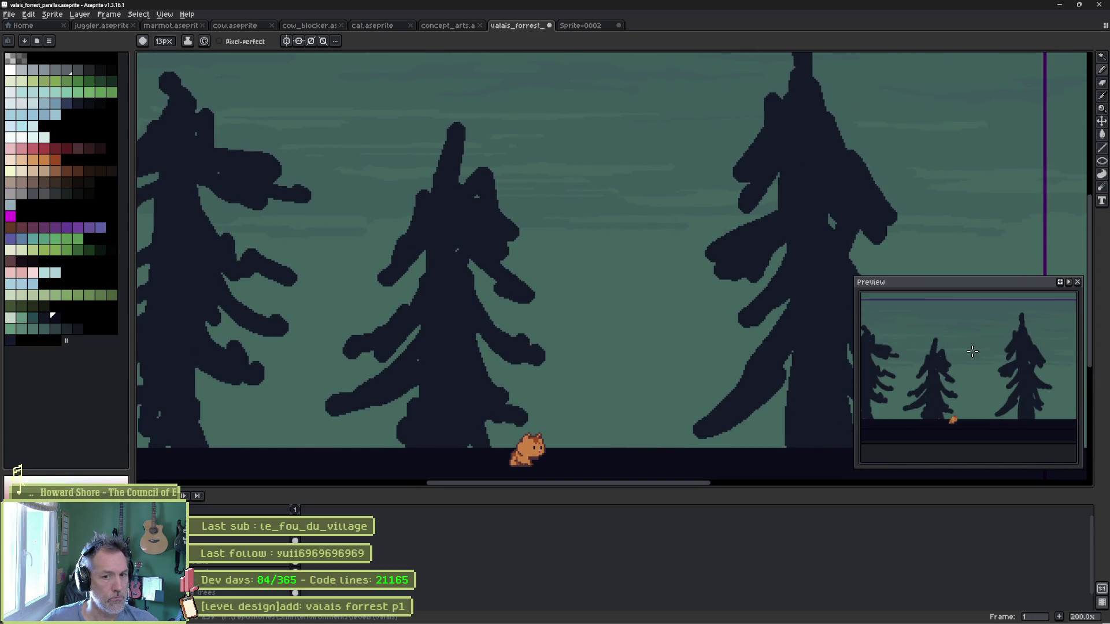
mouse_move(855, 278)
left_mouse_down()
mouse_move(793, 301)
mouse_move(818, 278)
left_mouse_up()
mouse_move(941, 358)
left_mouse_down()
mouse_move(961, 372)
mouse_move(956, 384)
left_mouse_up()
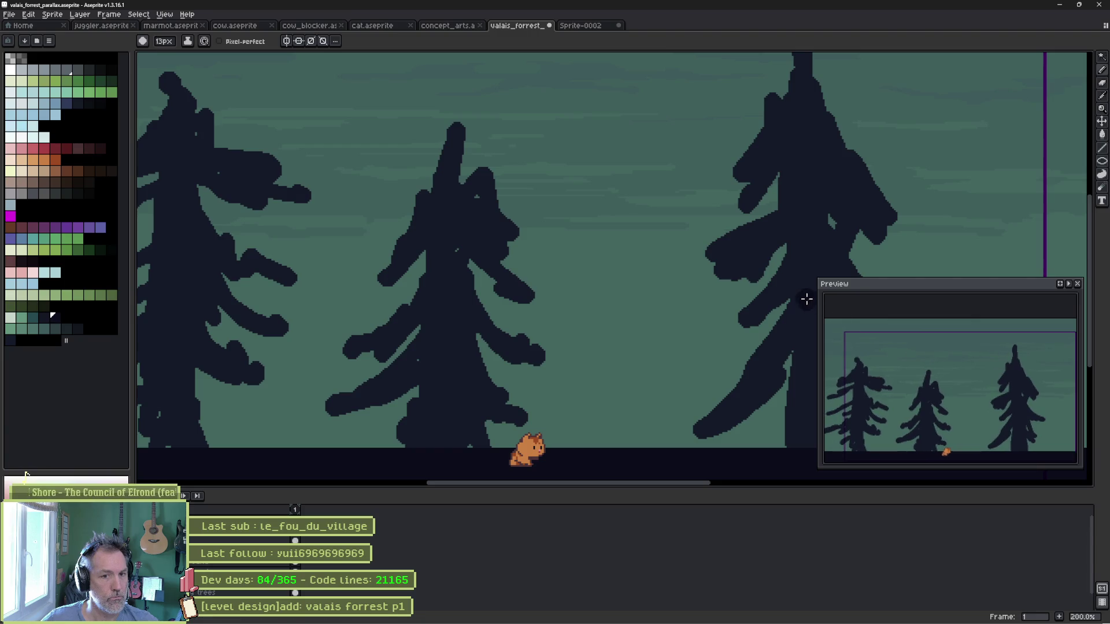
left_click_drag(819, 283, 838, 319)
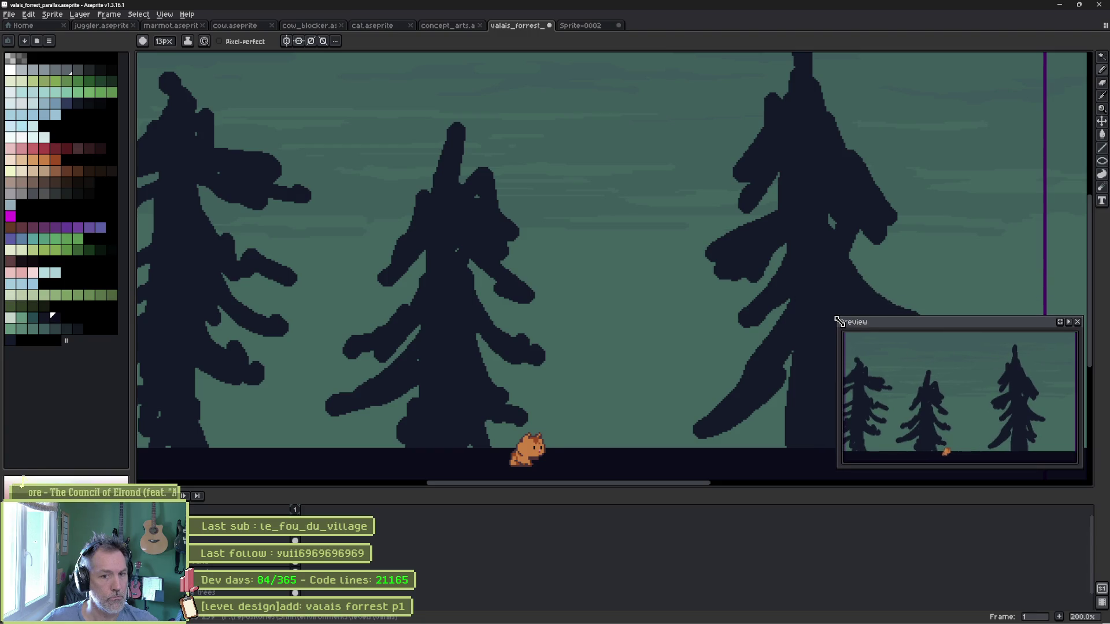
left_click(687, 287)
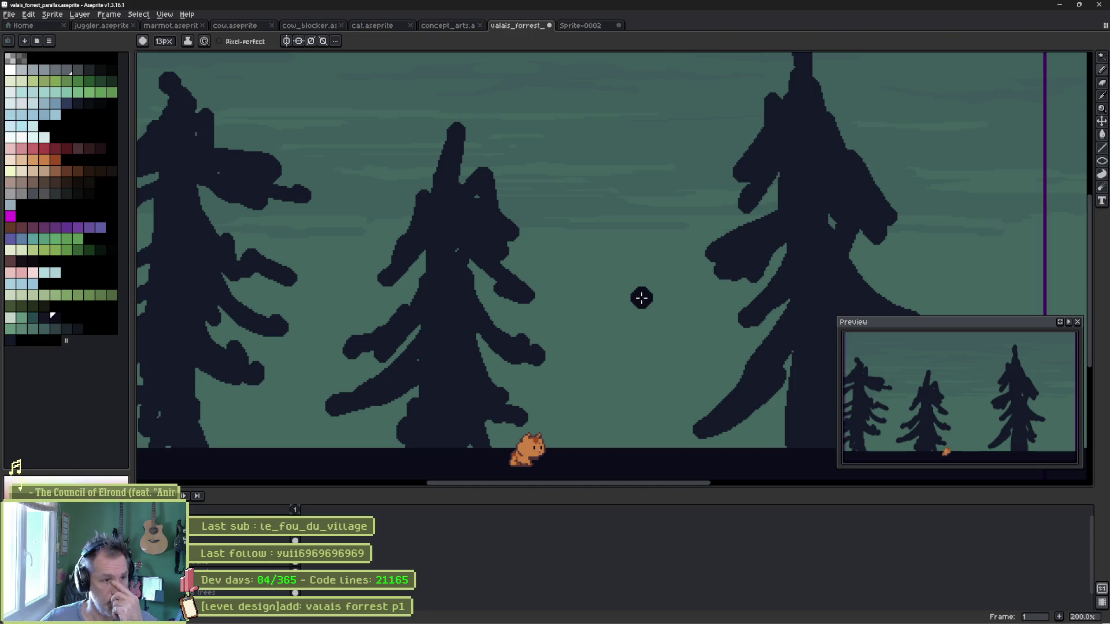
Save the forest level and view the top branches of the Sprite-0002 foggy forest reference.
key("ctrl+s")
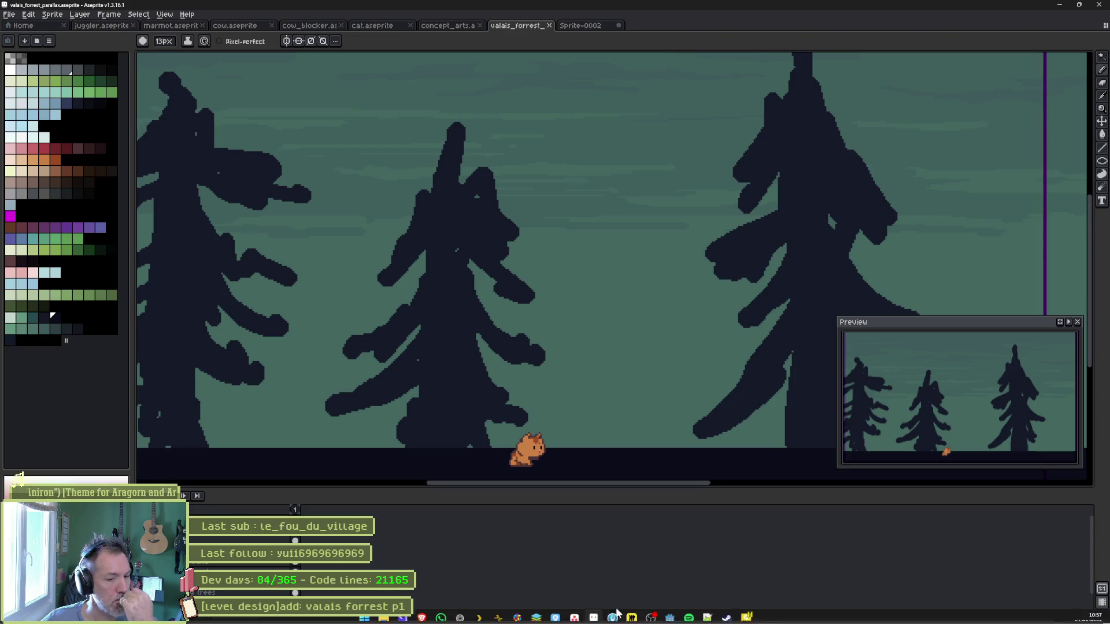
left_click(586, 26)
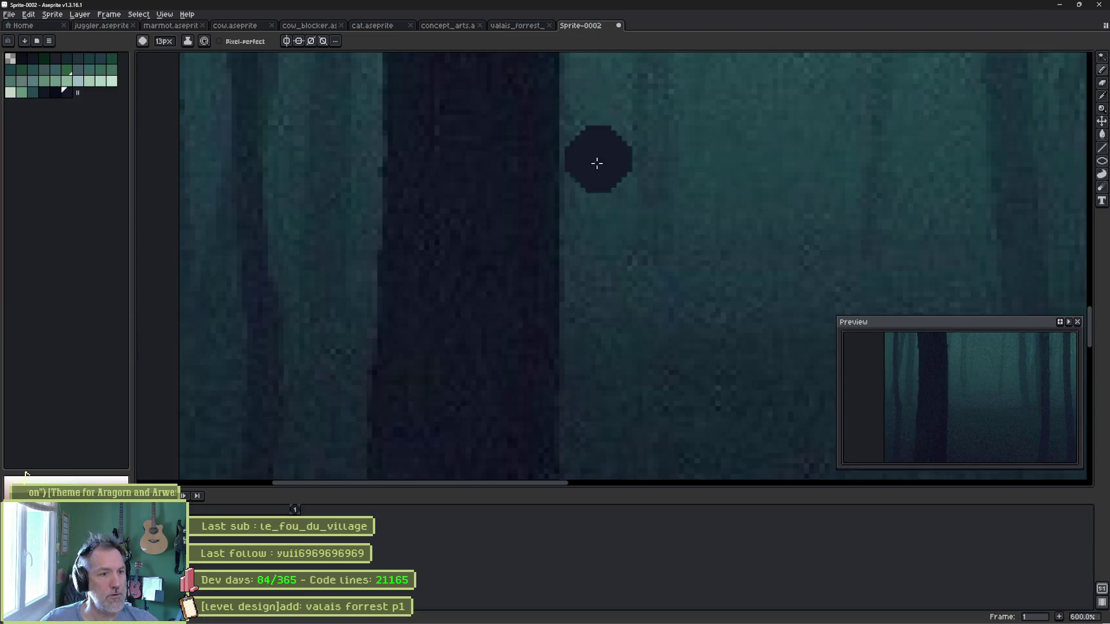
scroll(587, 167, "left", 5)
left_click_drag(581, 140, 528, 258)
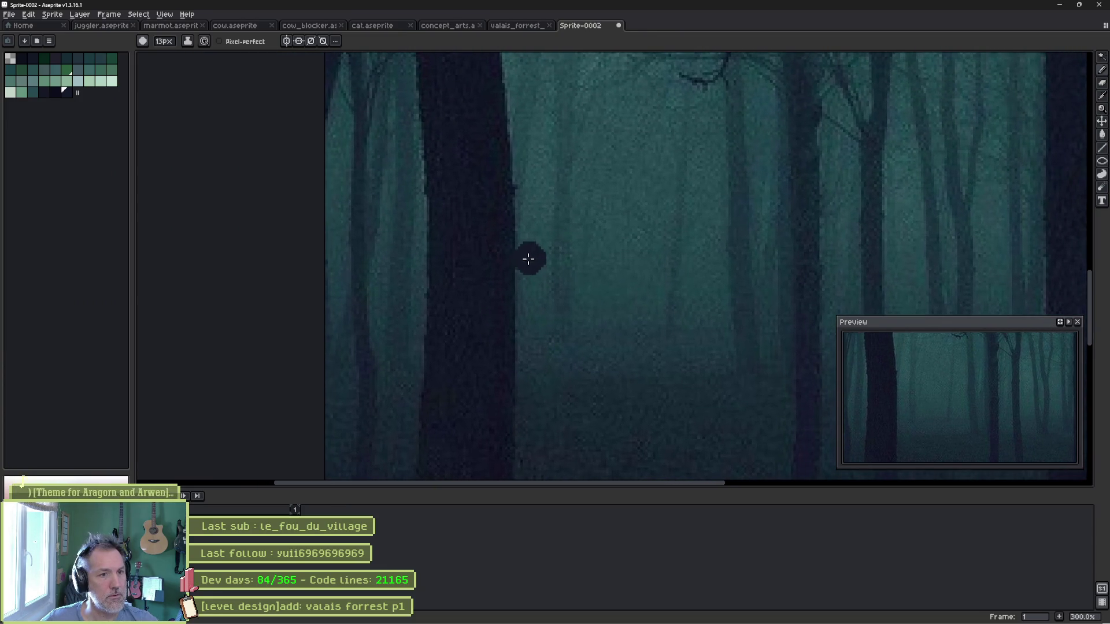
key("i")
key("alt+Tab")
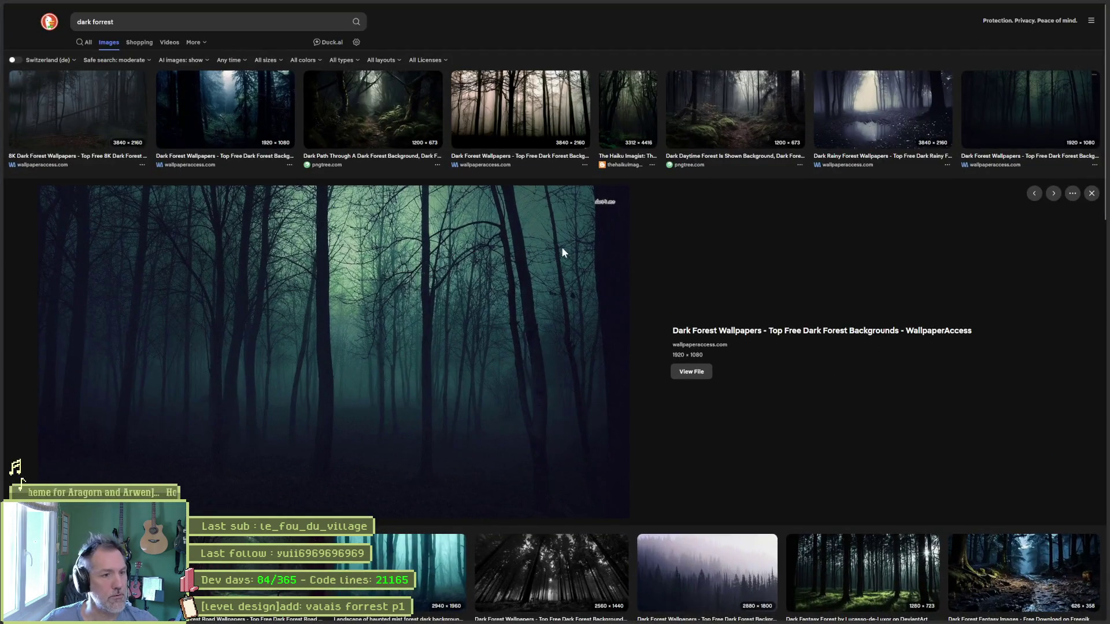
Check the 'dark forrest' image results, return to the valais forest level and add a dark palette colour.
key("alt+Tab")
left_click(526, 29)
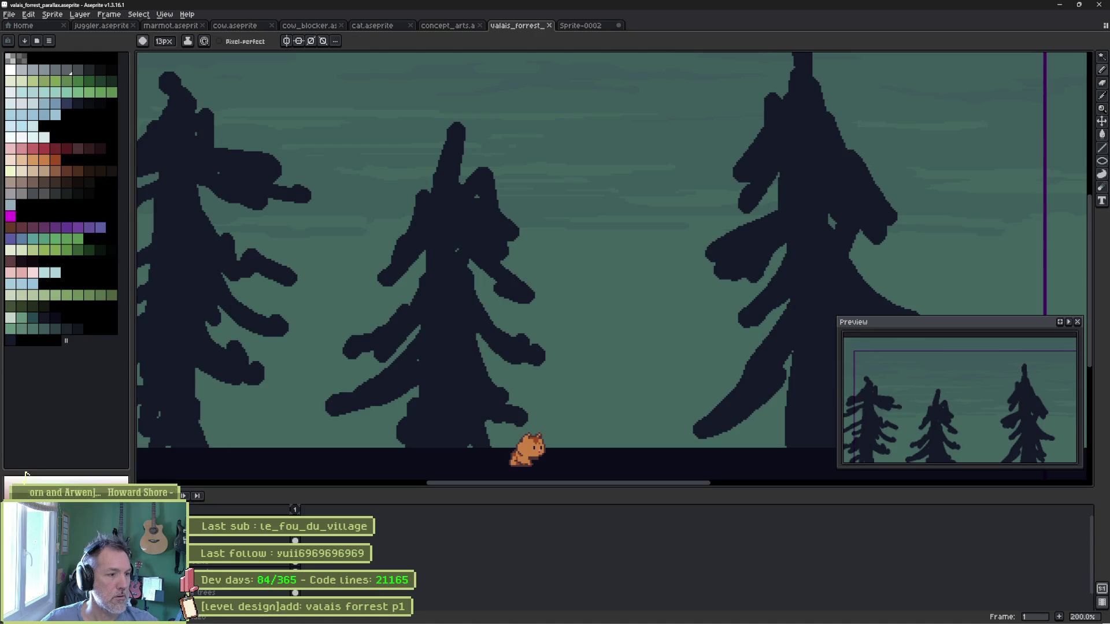
left_click(297, 393)
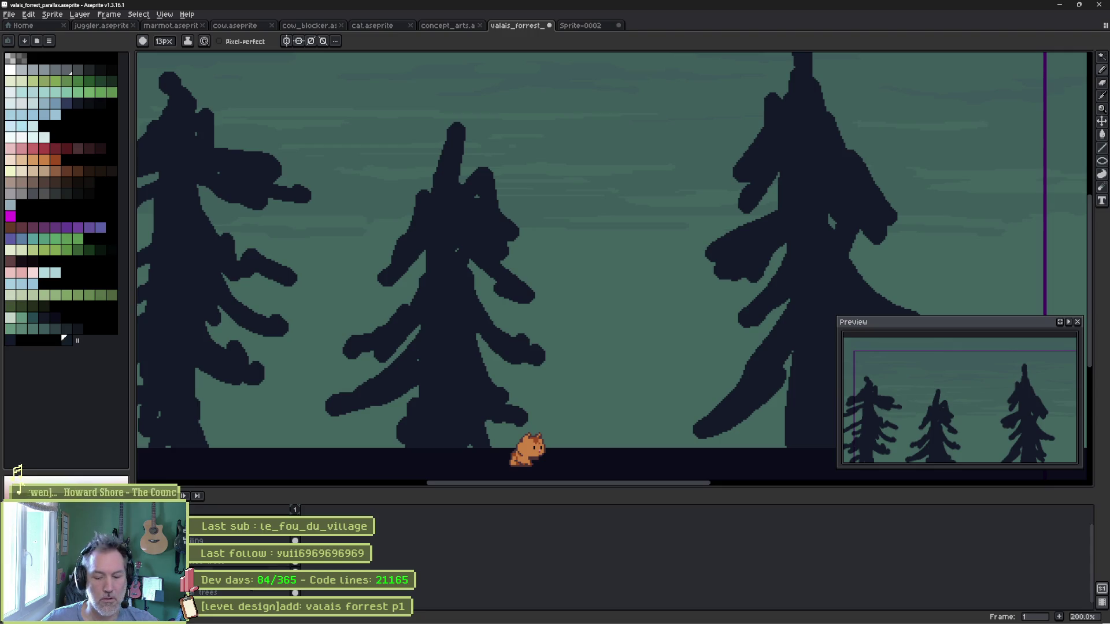
Rename the layer to BG2.
double_click(240, 591)
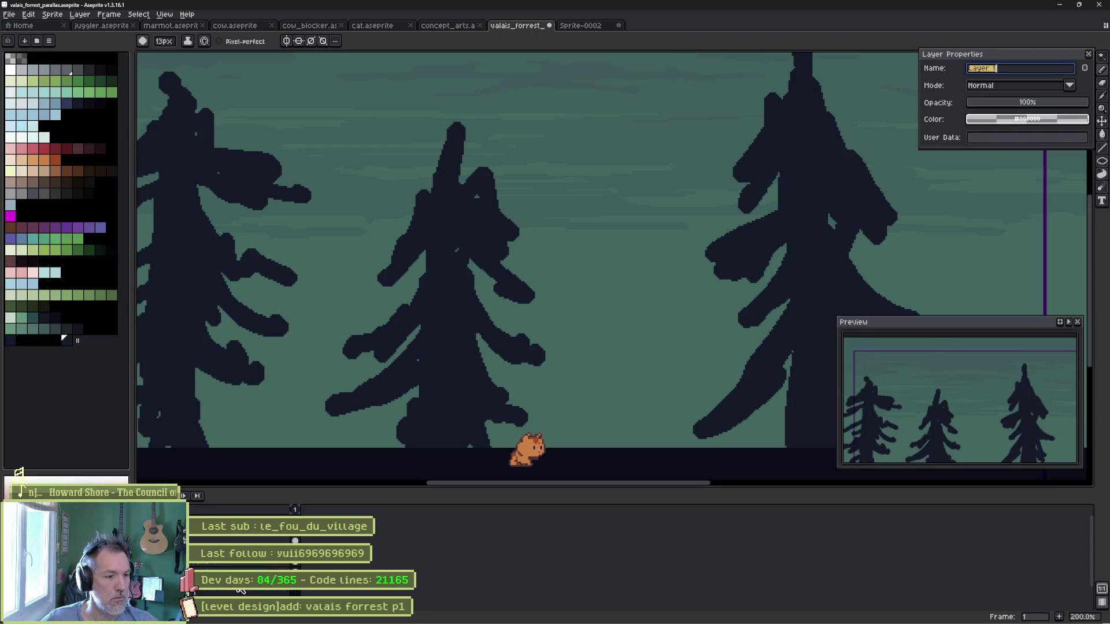
type("BG2")
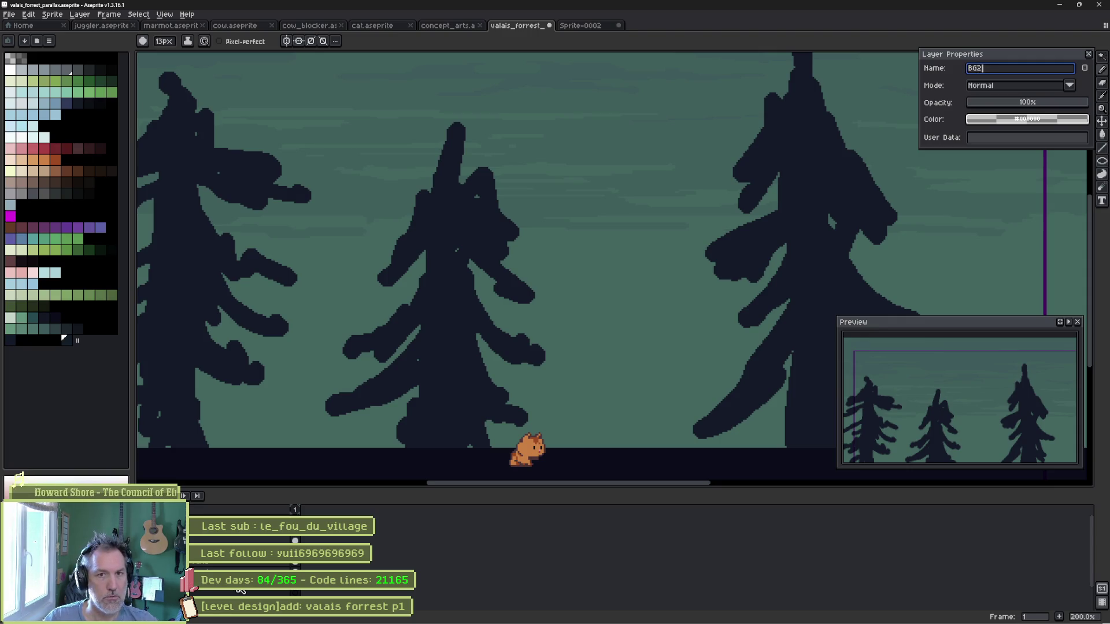
key("Return")
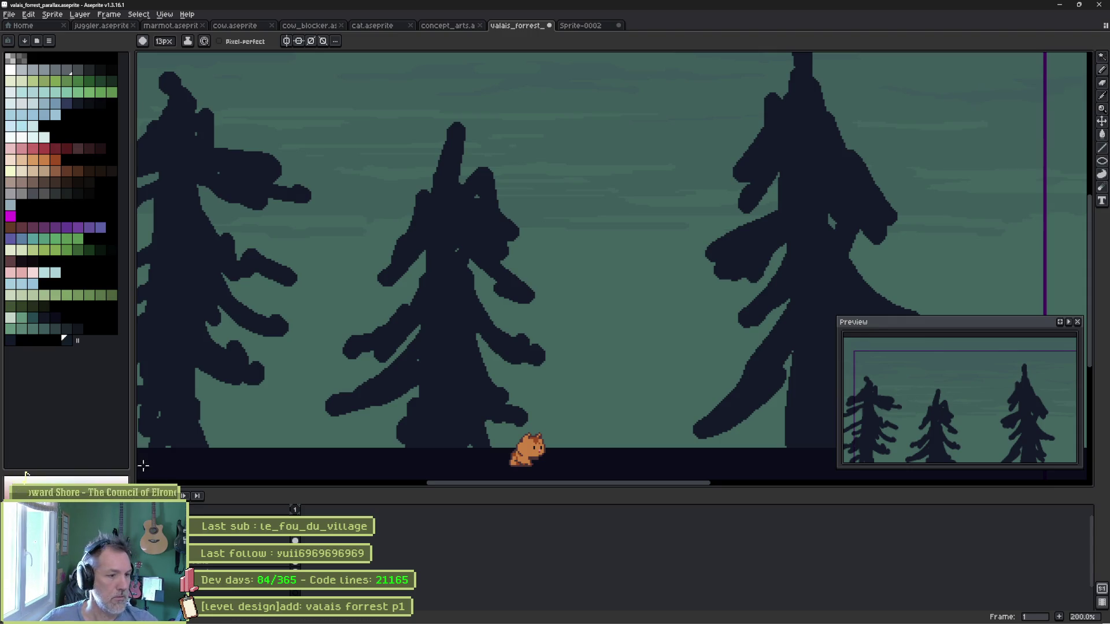
Paint dark trunks beside the cat and central pine, plus bushes and a small ground mound.
mouse_move(567, 404)
left_mouse_down()
mouse_move(560, 436)
mouse_move(565, 315)
mouse_move(574, 433)
left_mouse_up()
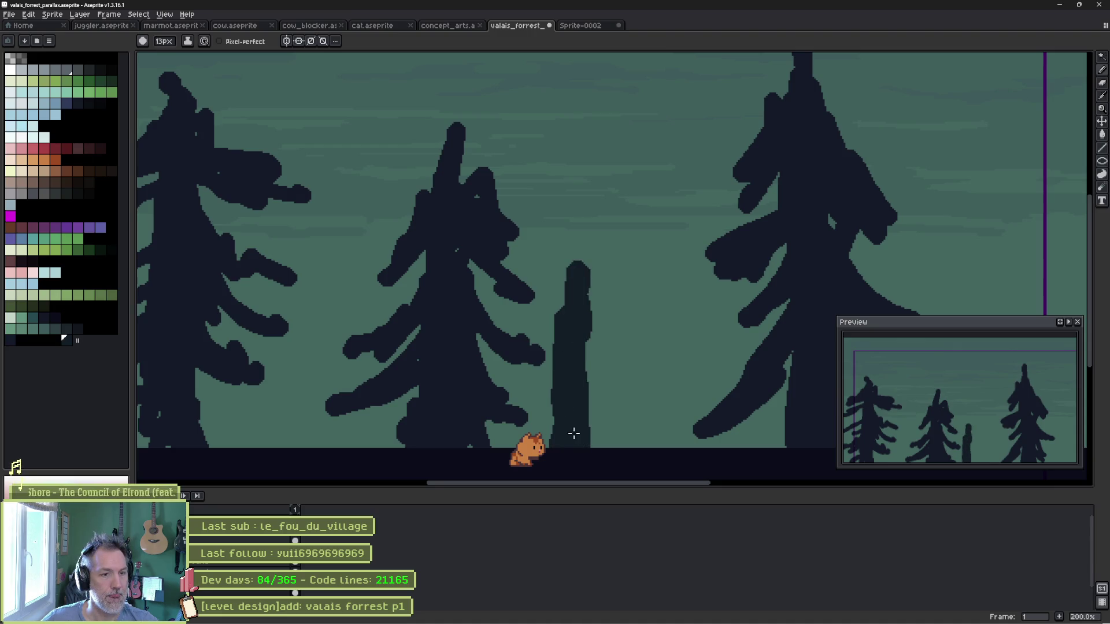
key("alt+Tab")
key("alt+Tab")
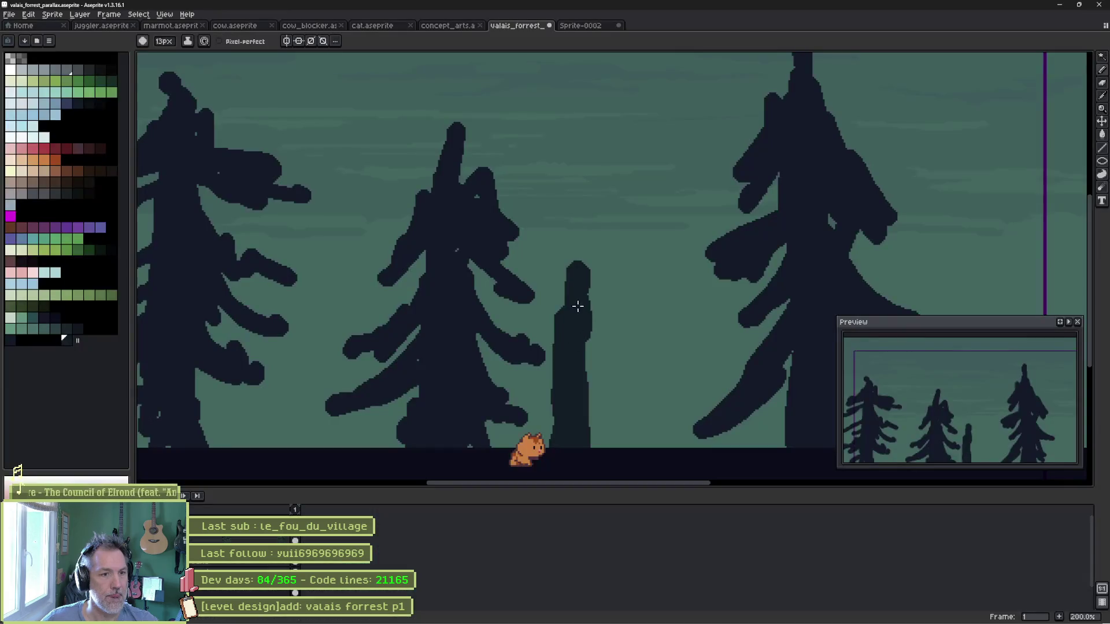
mouse_move(320, 428)
left_mouse_down()
mouse_move(324, 354)
mouse_move(324, 441)
mouse_move(351, 442)
mouse_move(384, 371)
mouse_move(402, 445)
left_mouse_up()
left_click_drag(593, 445, 615, 444)
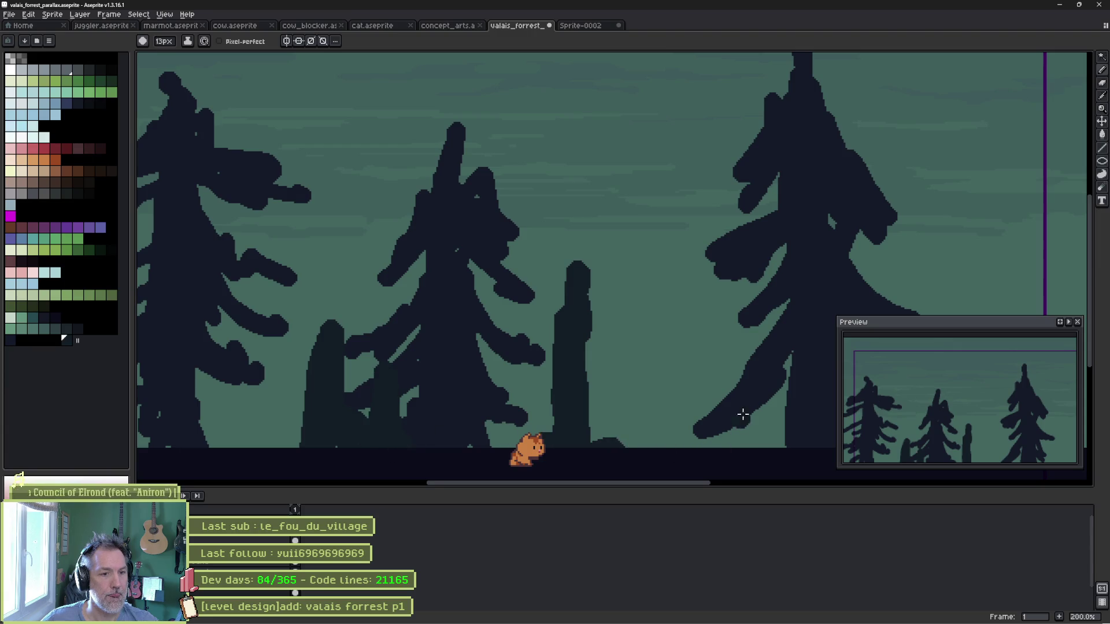
scroll(743, 414, "down", 2)
Add branches and thicken trunks on the right tree and the small central trunk.
mouse_move(589, 377)
left_mouse_down()
mouse_move(627, 409)
mouse_move(674, 367)
mouse_move(726, 409)
mouse_move(707, 361)
mouse_move(701, 384)
mouse_move(703, 284)
left_mouse_up()
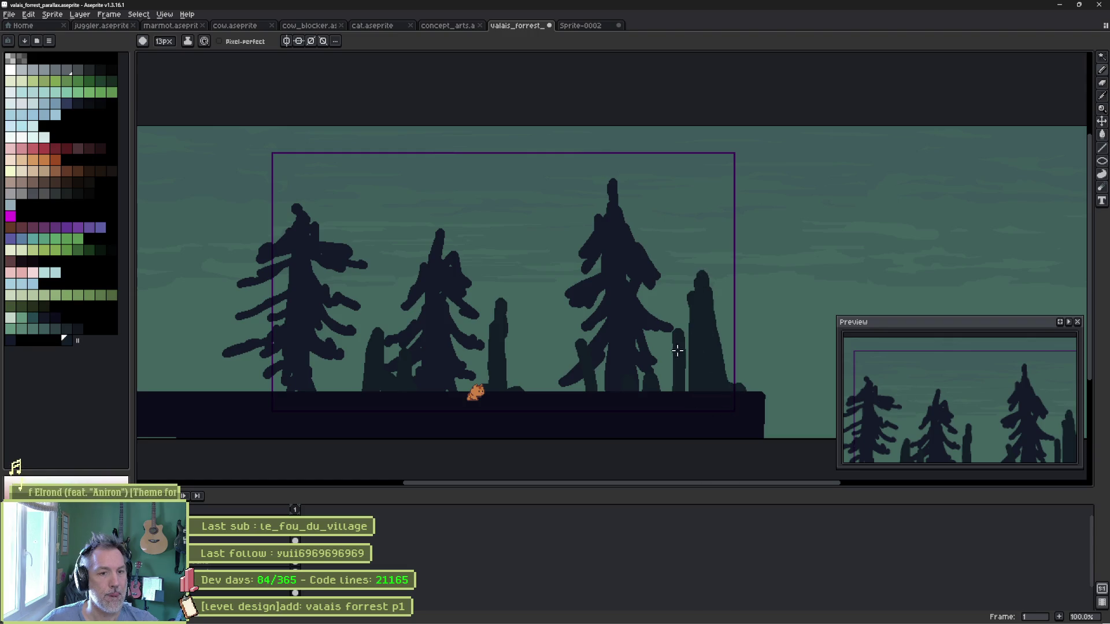
left_click_drag(674, 348, 667, 370)
left_click_drag(718, 327, 725, 367)
mouse_move(516, 318)
left_mouse_down()
mouse_move(513, 363)
mouse_move(498, 329)
mouse_move(477, 333)
mouse_move(477, 381)
left_mouse_up()
Add branches to the small tree and rename the layer to BG.
mouse_move(385, 352)
left_mouse_down()
mouse_move(347, 346)
mouse_move(353, 388)
left_mouse_up()
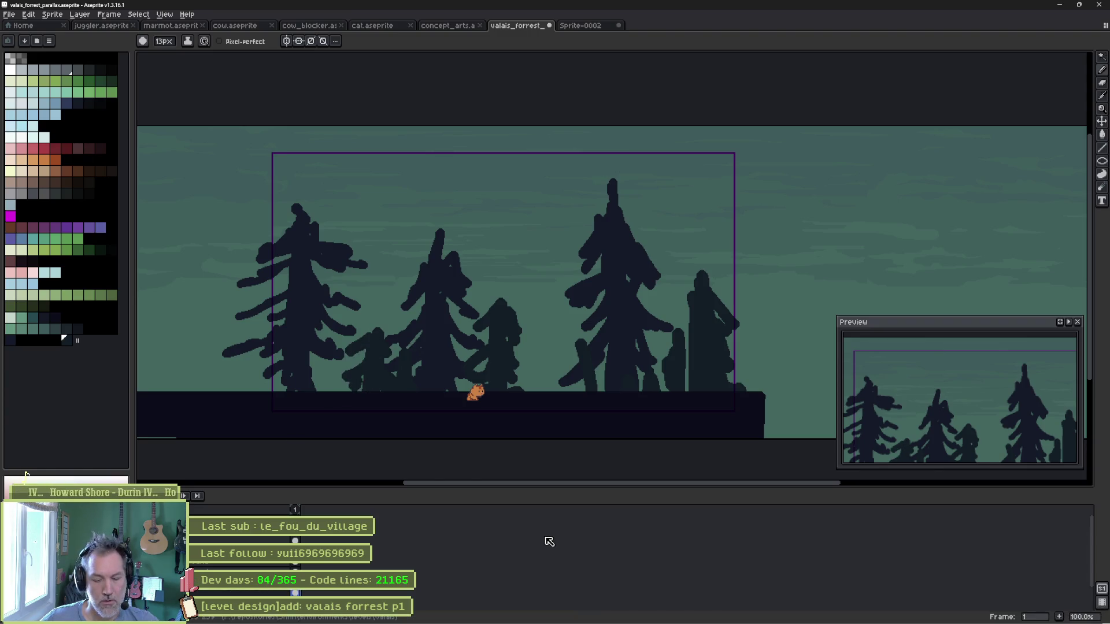
key("shift+p")
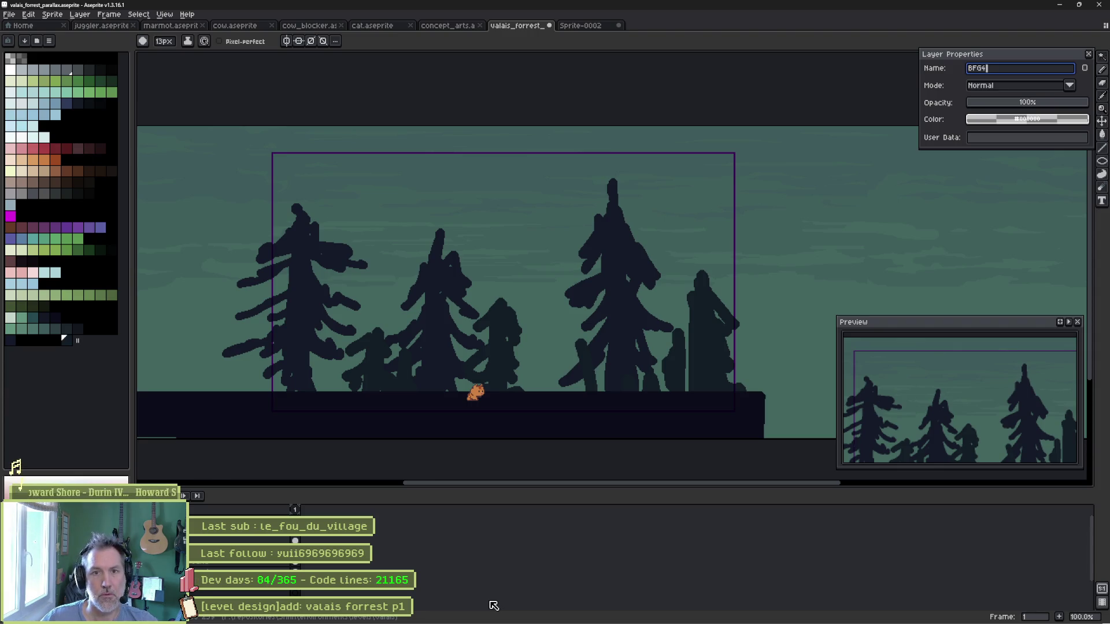
key("BackSpace")
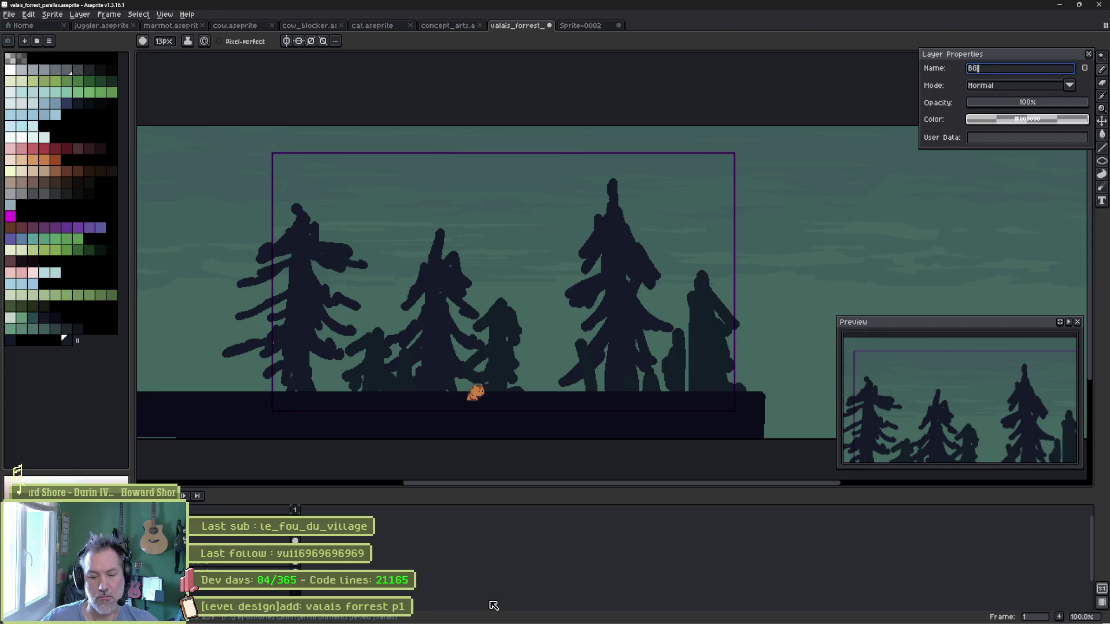
key("Return")
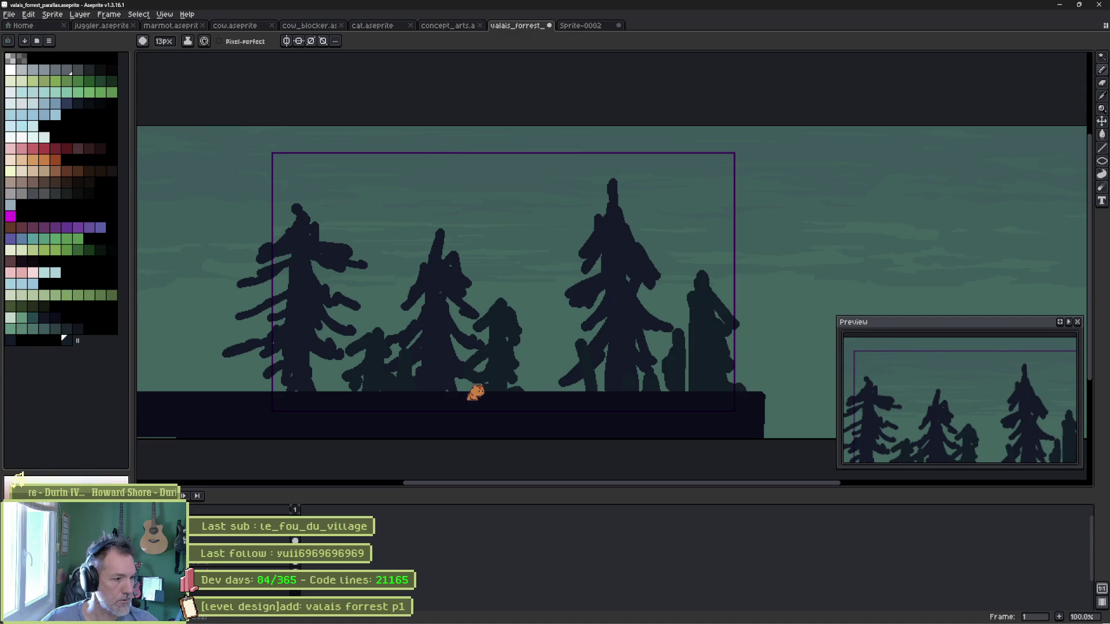
Sample a dark teal and paint distant trunks plus a small pine behind the tall right tree.
key("i")
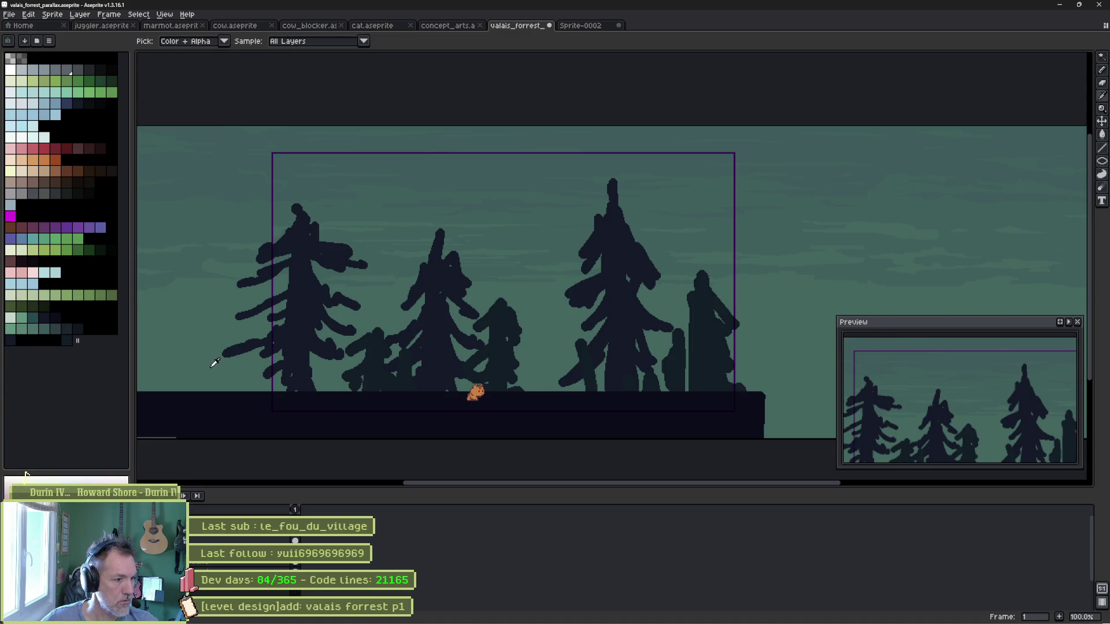
left_click(370, 368, "alt")
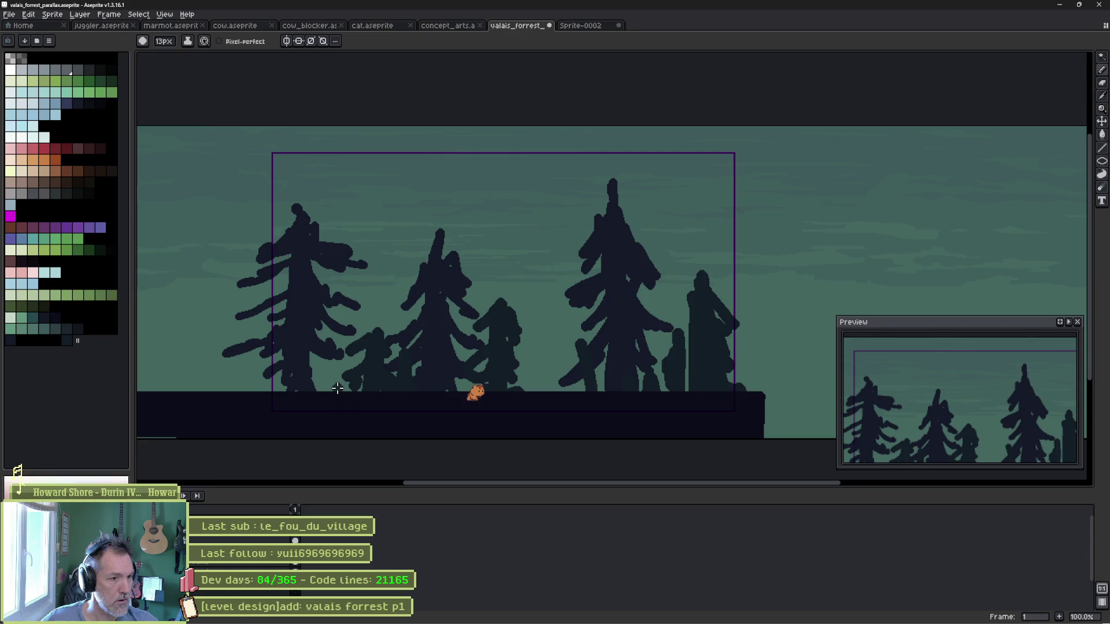
mouse_move(338, 388)
left_mouse_down()
mouse_move(356, 306)
mouse_move(350, 369)
left_mouse_up()
left_click_drag(407, 392, 409, 389)
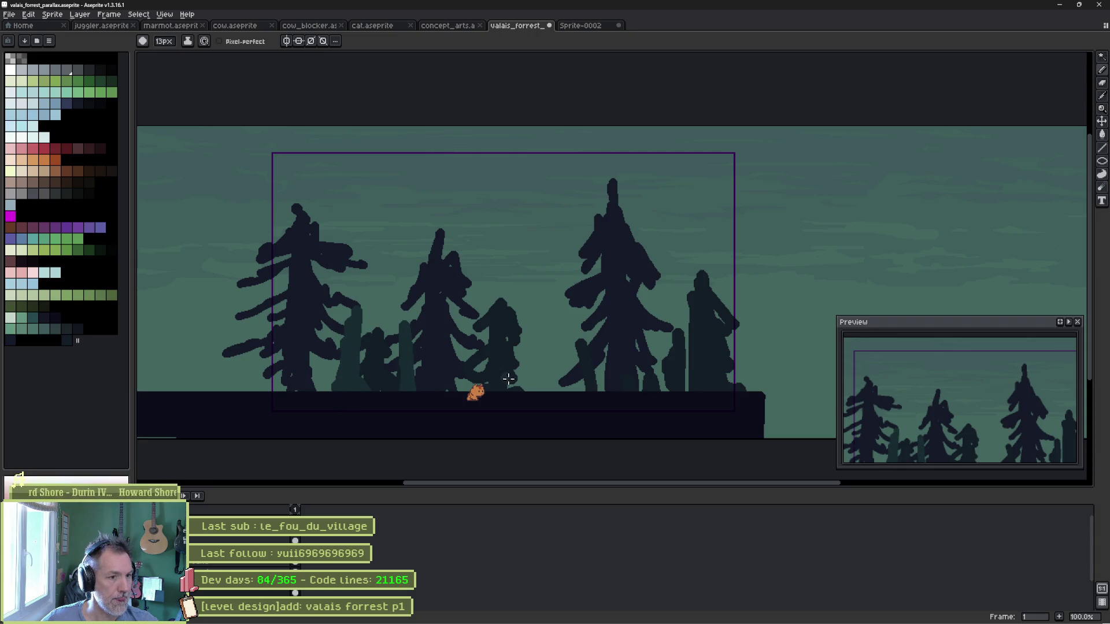
mouse_move(555, 391)
left_mouse_down()
mouse_move(553, 317)
mouse_move(527, 372)
mouse_move(553, 343)
mouse_move(566, 382)
left_mouse_up()
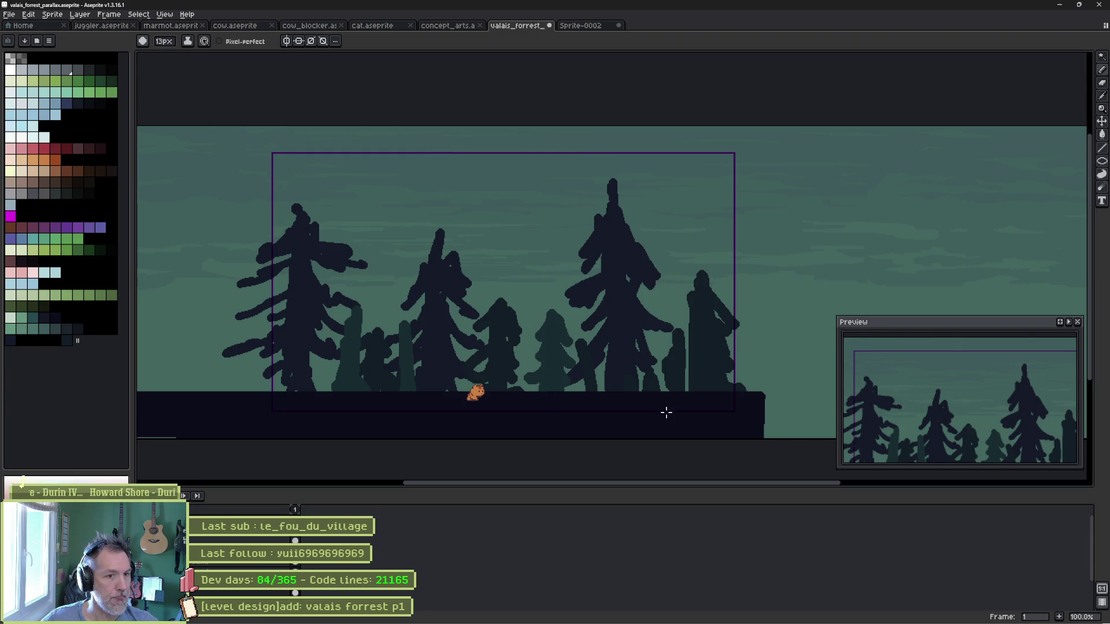
mouse_move(668, 391)
left_mouse_down()
mouse_move(656, 289)
mouse_move(647, 318)
mouse_move(665, 292)
mouse_move(670, 315)
left_mouse_up()
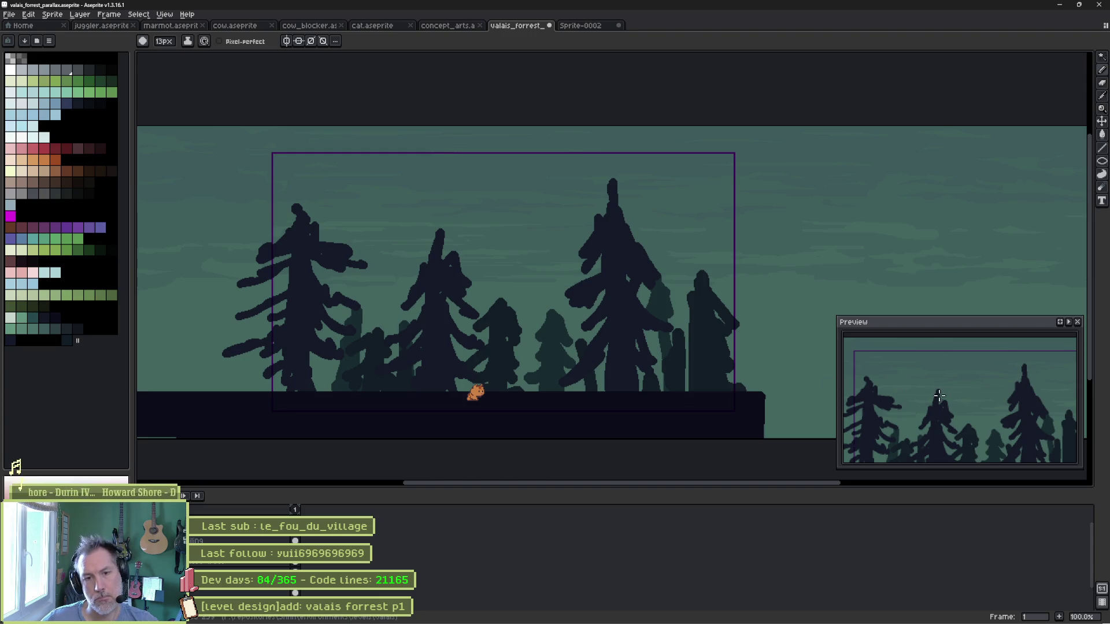
scroll(936, 384, "down", 3)
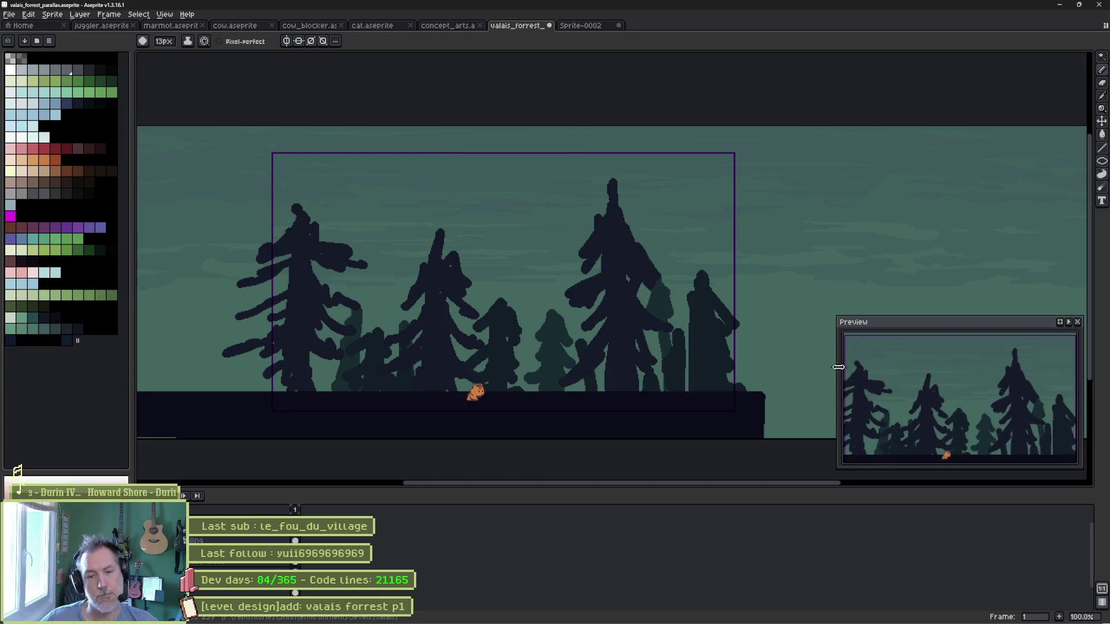
left_click(579, 26)
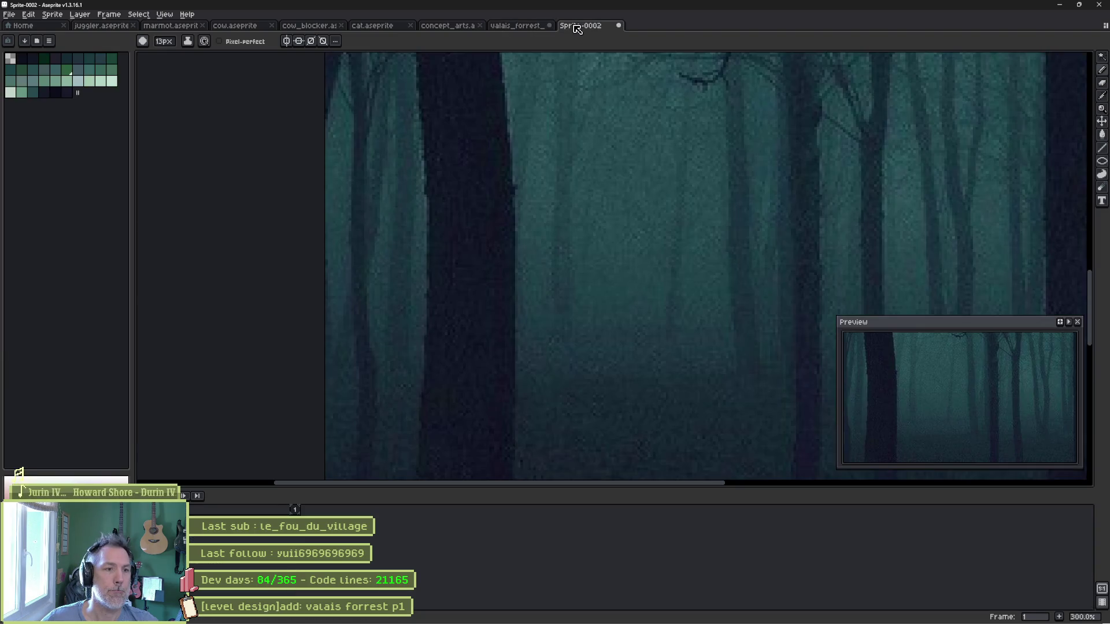
Pan and zoom out over the full foggy forest reference, then return to the level sprite.
left_click_drag(624, 153, 635, 206)
scroll(537, 228, "down", 1)
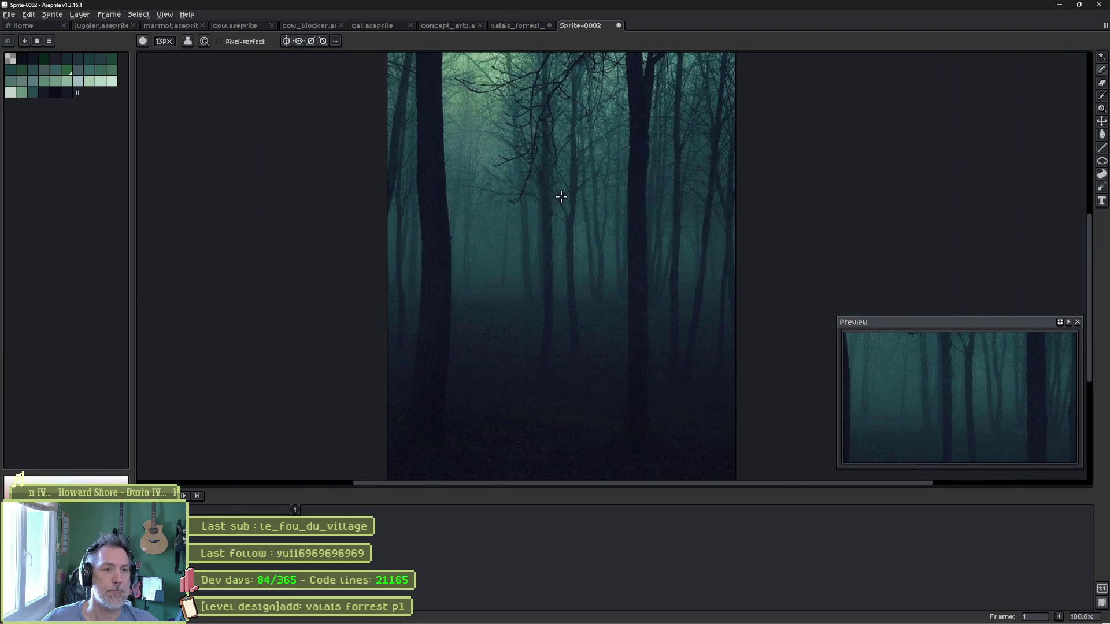
scroll(552, 248, "down", 1)
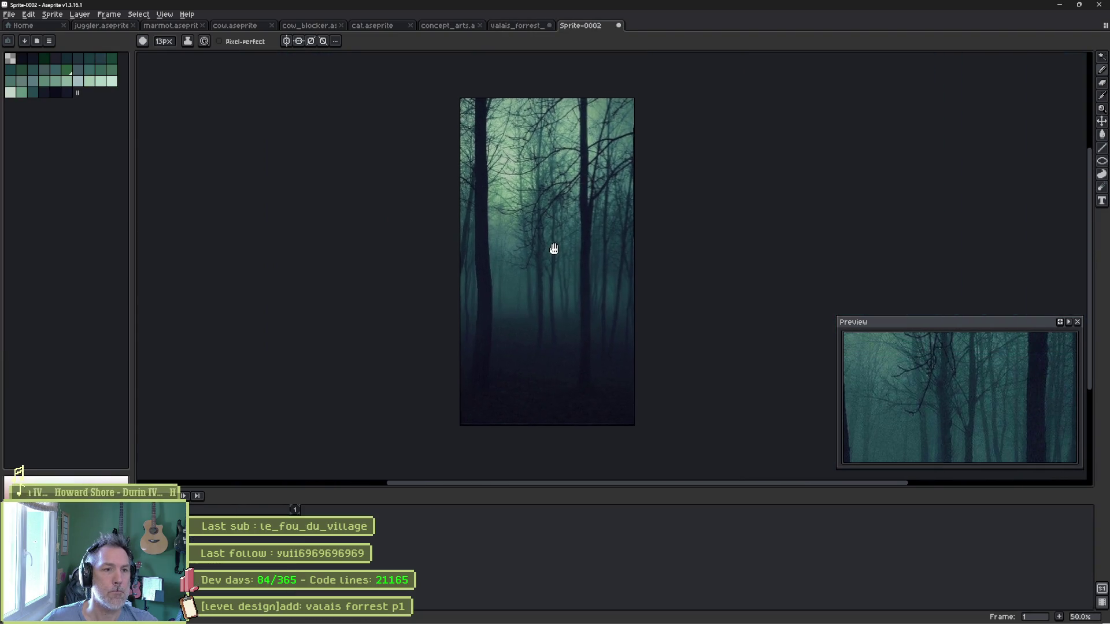
left_click(523, 26)
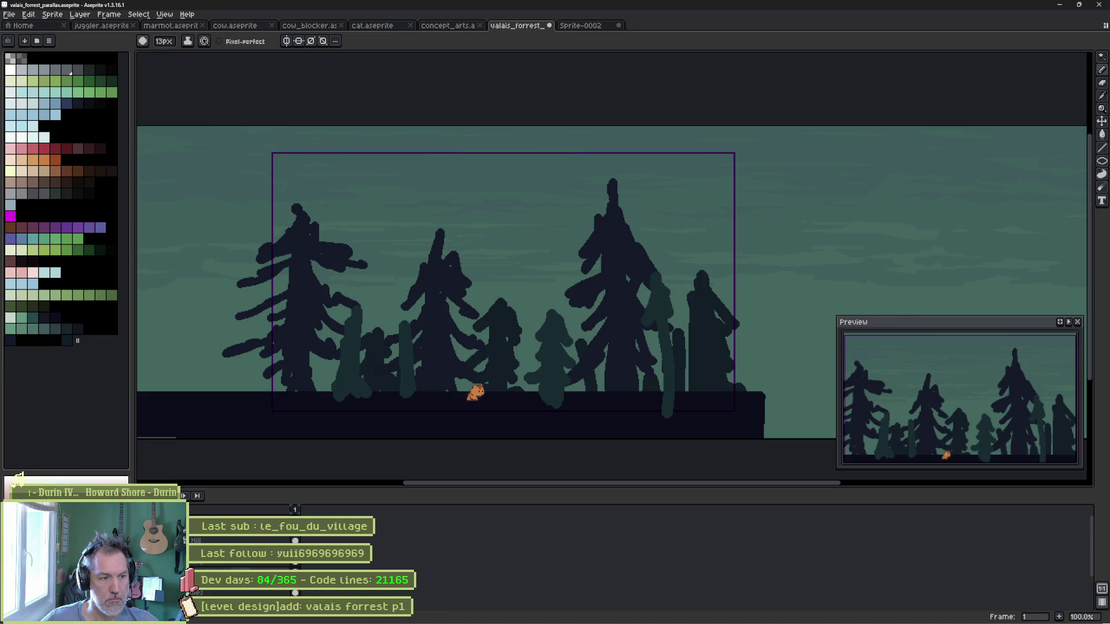
Undo the two tall green strokes and sample a teal colour from the canvas.
double_click(232, 539)
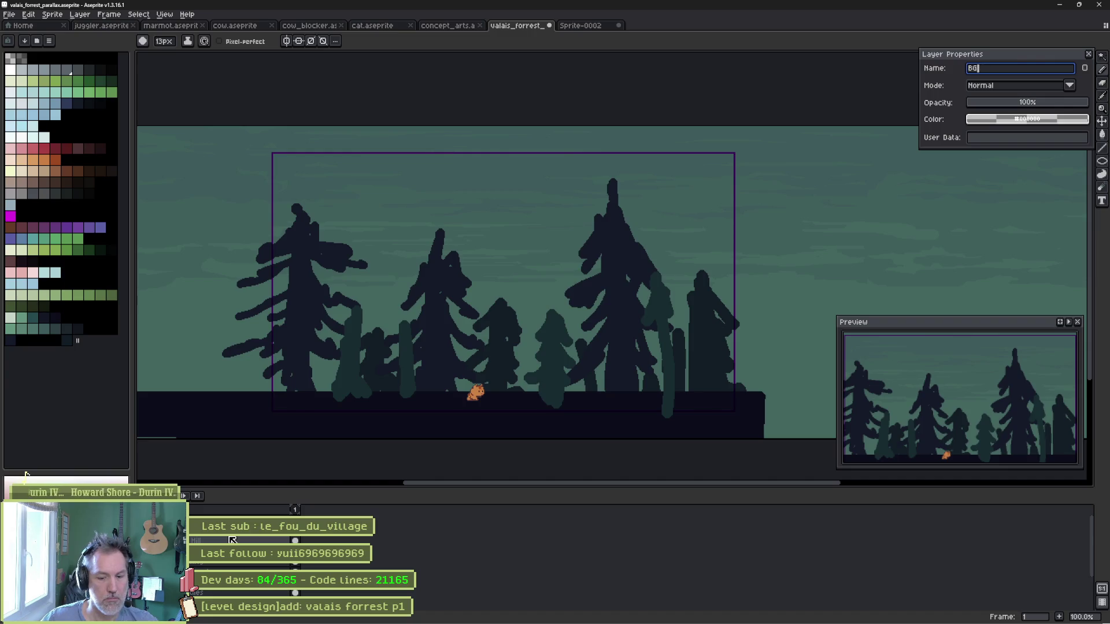
key("Return")
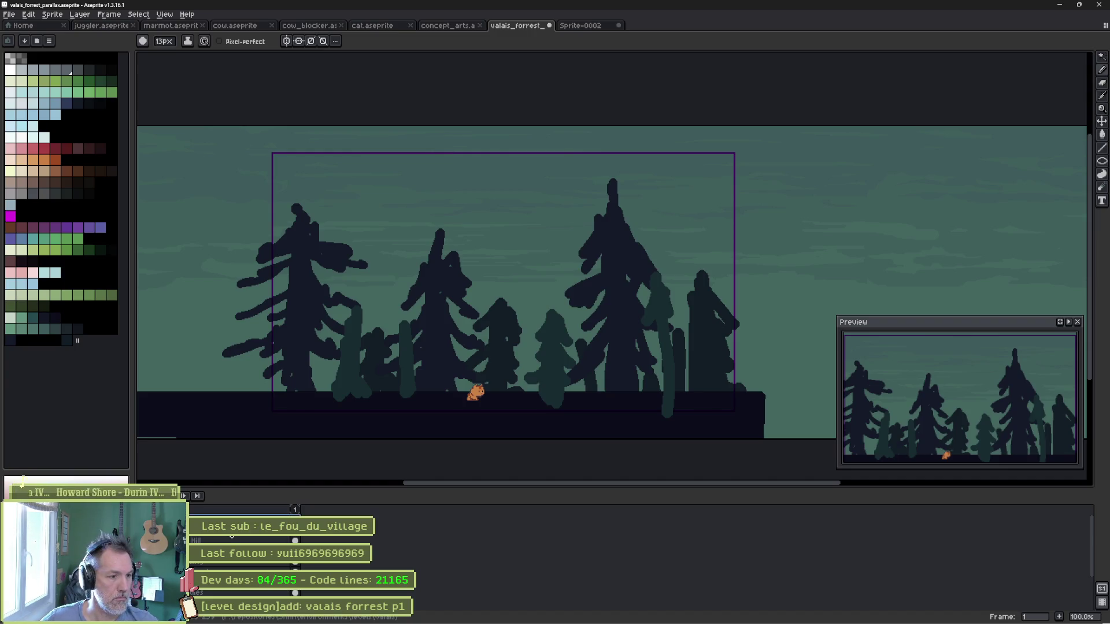
scroll(209, 613, "down", 2)
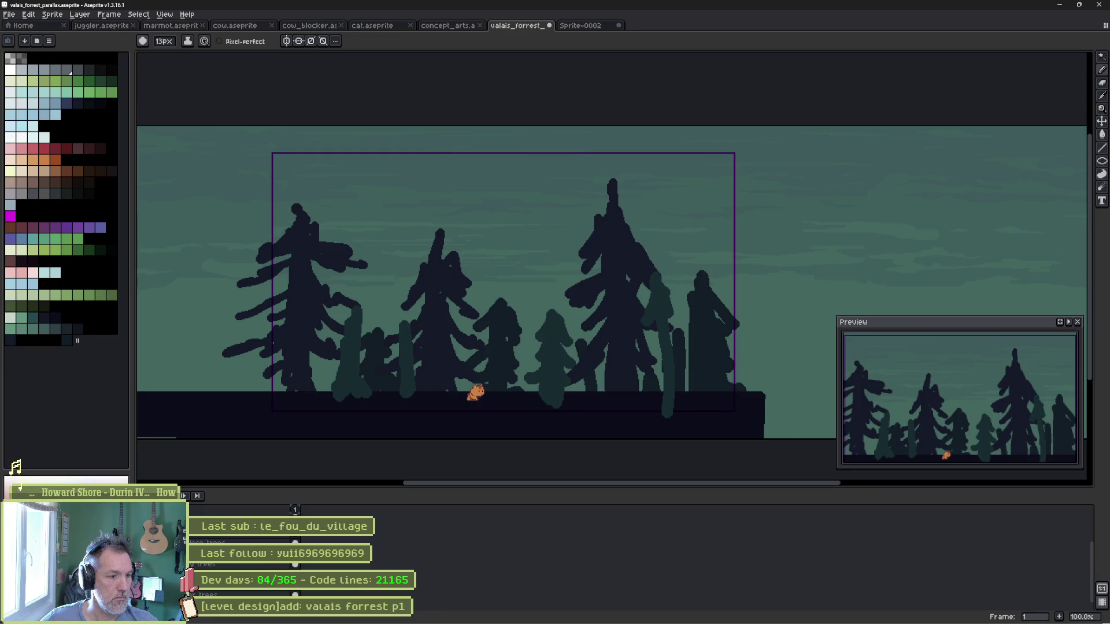
key("ctrl+z")
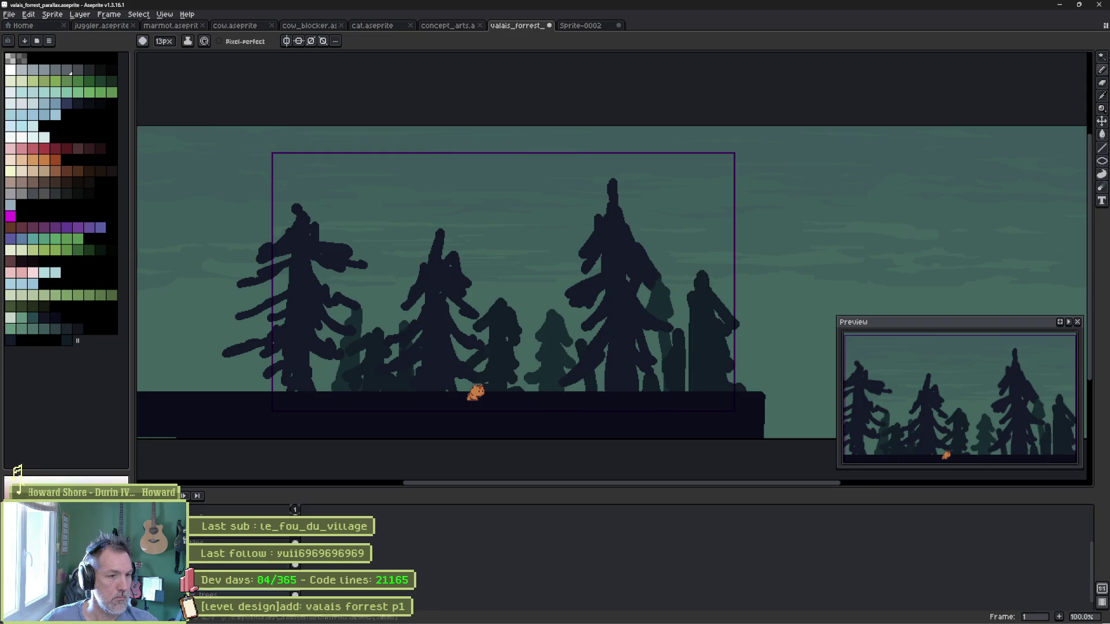
key("i")
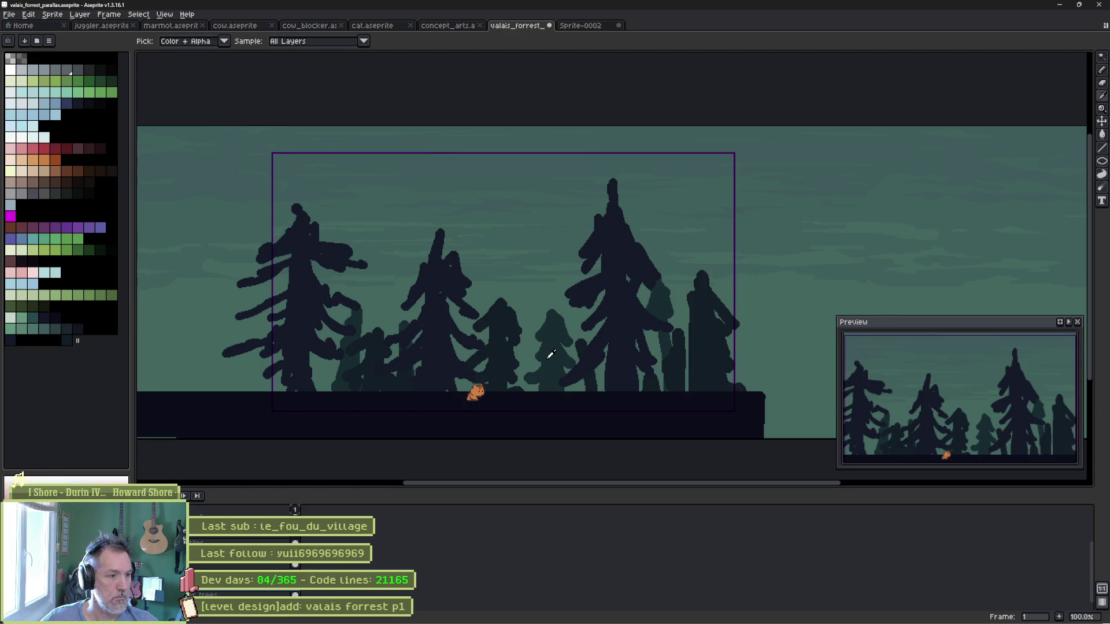
key("b")
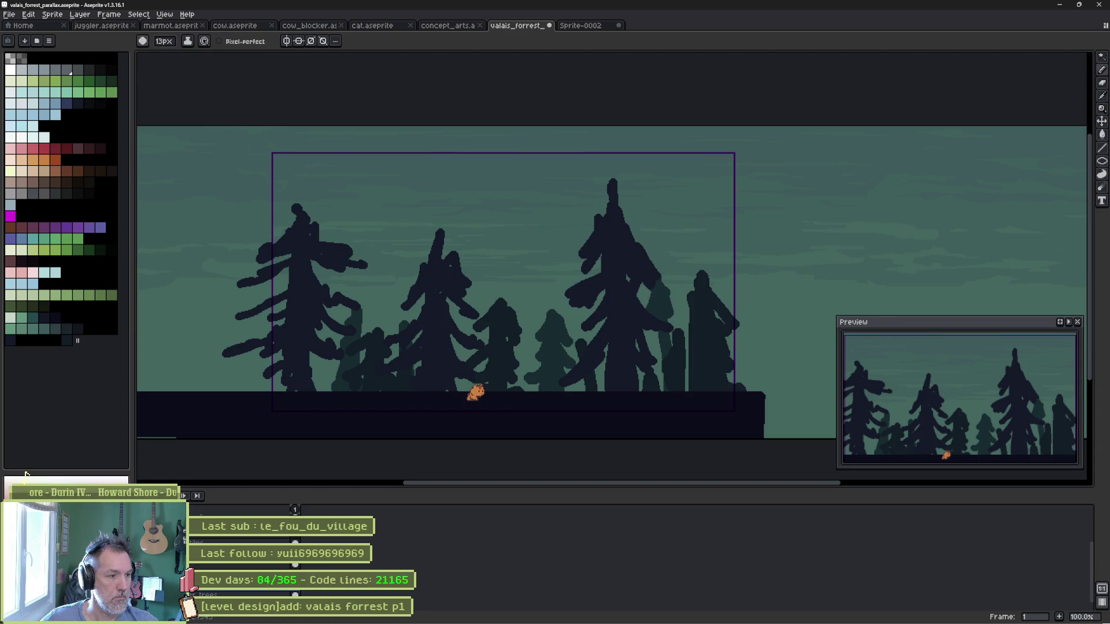
key("i")
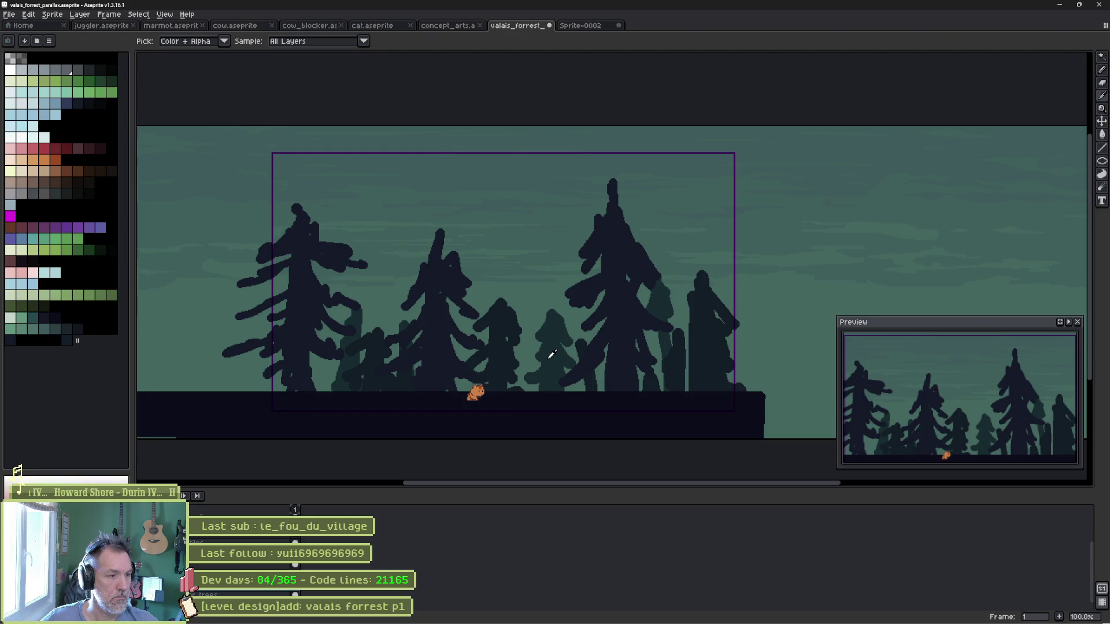
key("b")
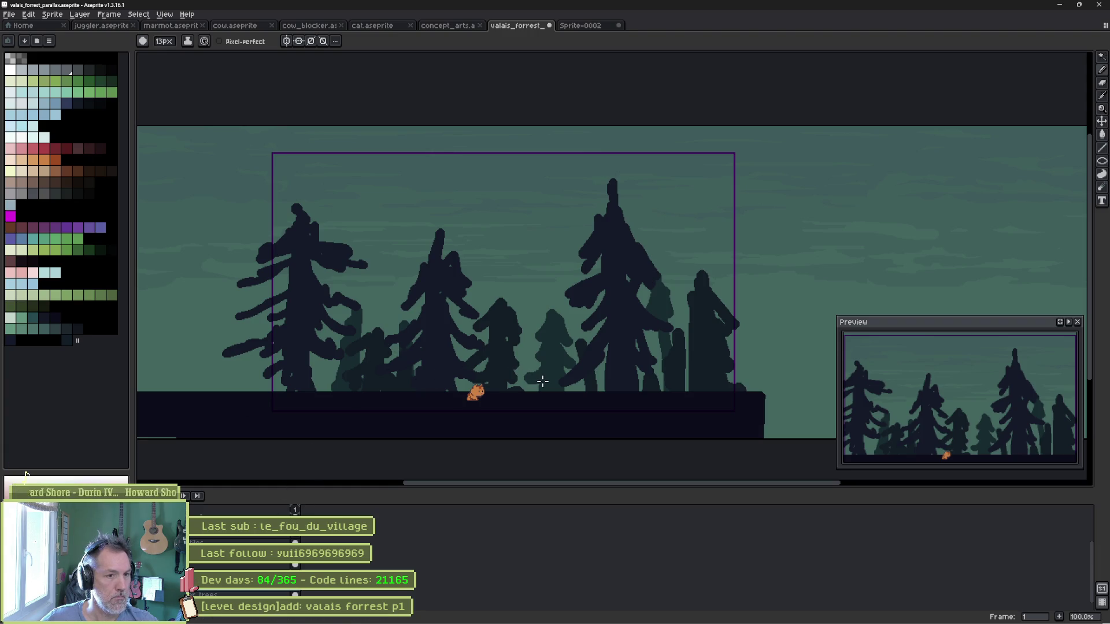
Paint a faint teal background tree with spiky tops between the dark trees using smaller brushes.
left_click_drag(527, 382, 525, 355)
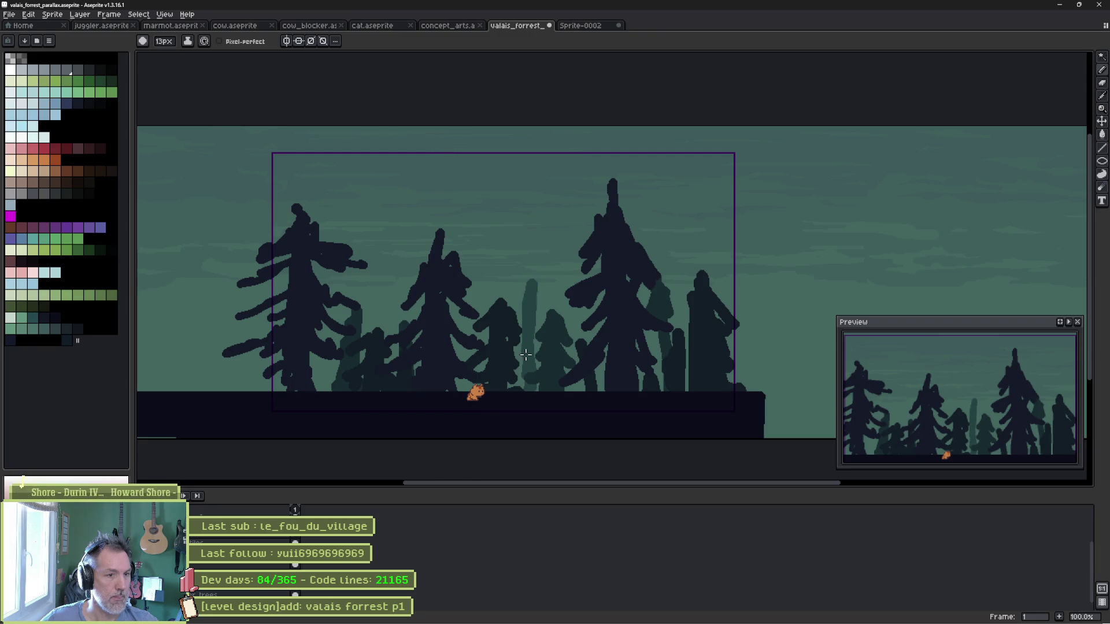
mouse_move(501, 312)
left_mouse_down()
mouse_move(495, 282)
mouse_move(493, 306)
left_mouse_up()
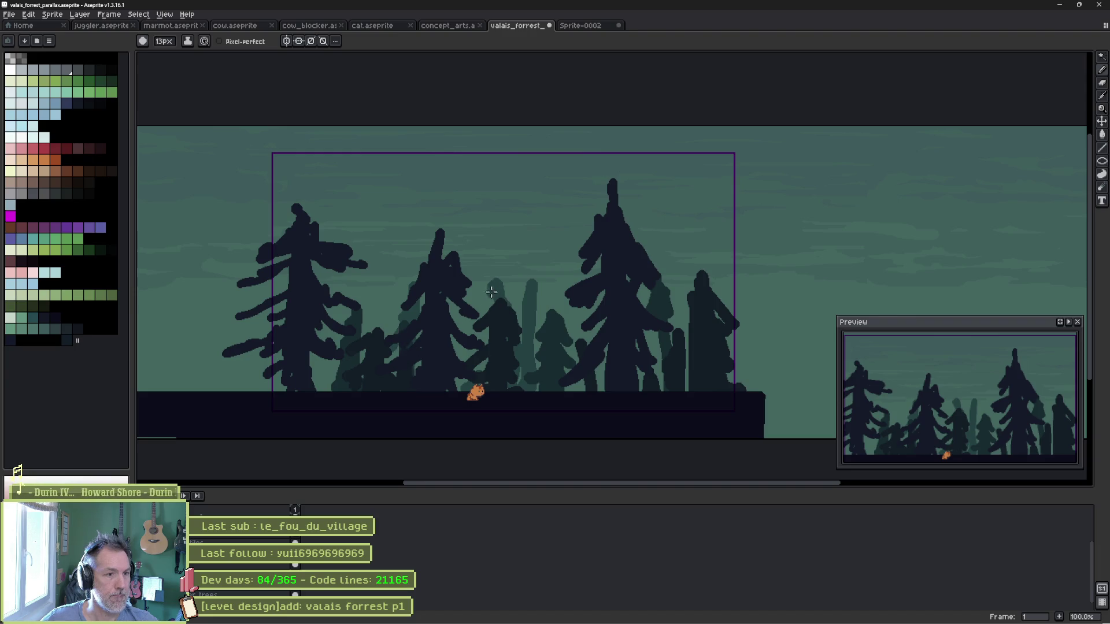
key("minus")
key("minus")
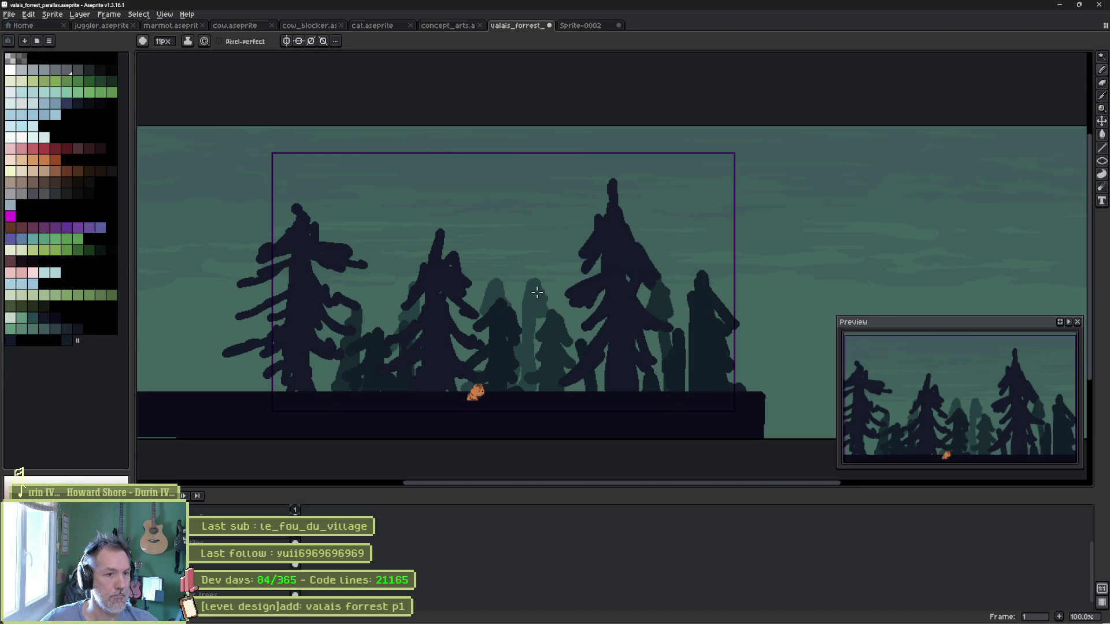
mouse_move(536, 285)
left_mouse_down()
mouse_move(545, 322)
mouse_move(556, 299)
left_mouse_up()
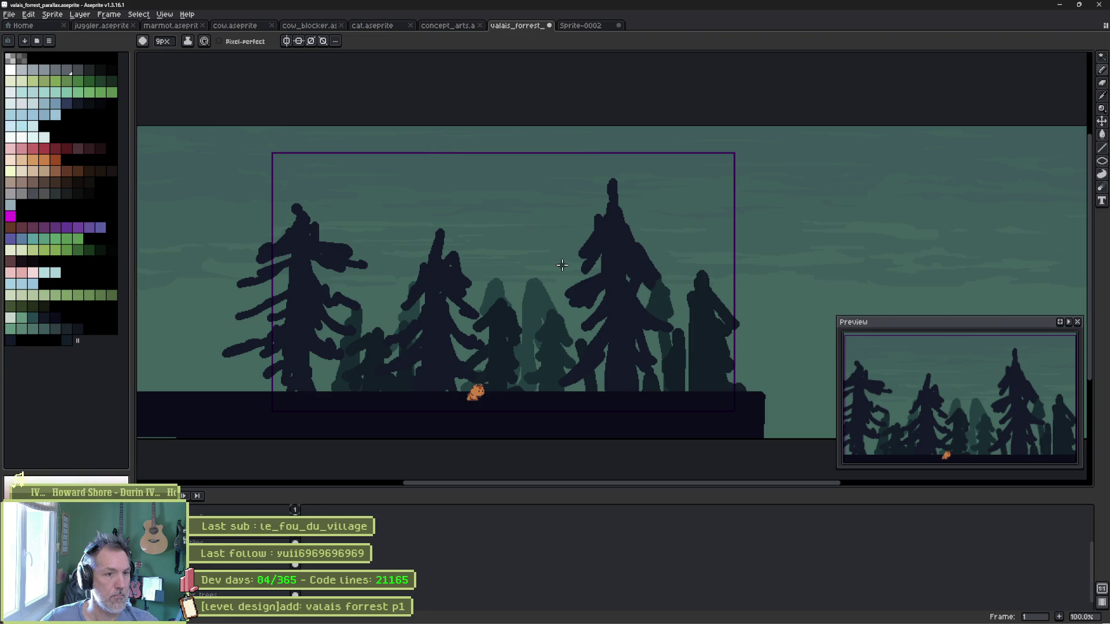
key("minus")
key("minus")
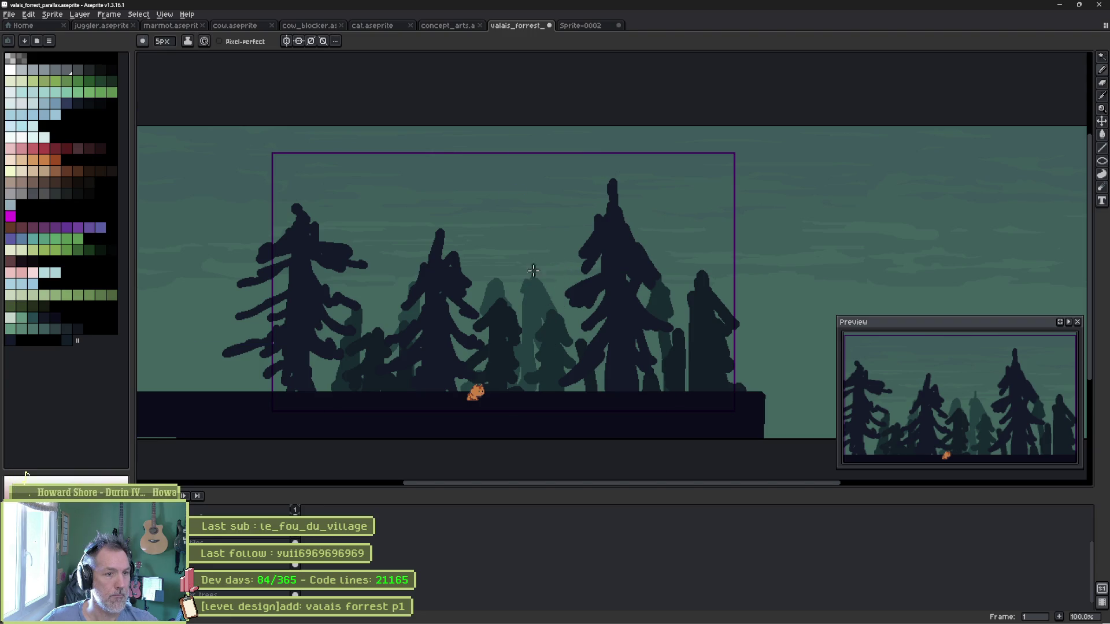
left_click_drag(533, 270, 527, 317)
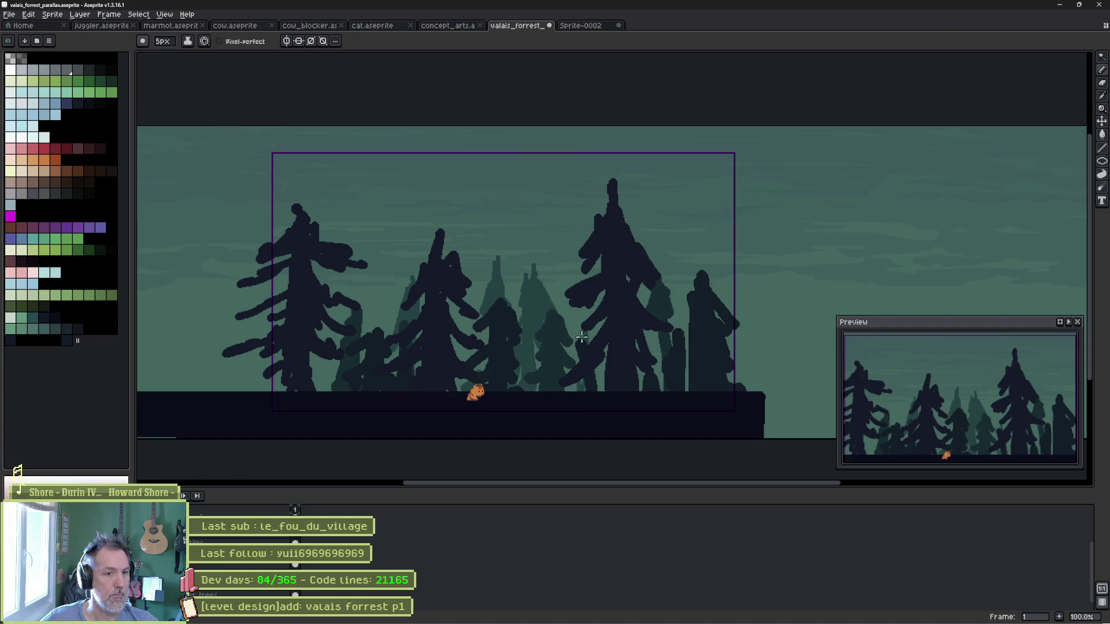
left_click_drag(578, 360, 580, 314)
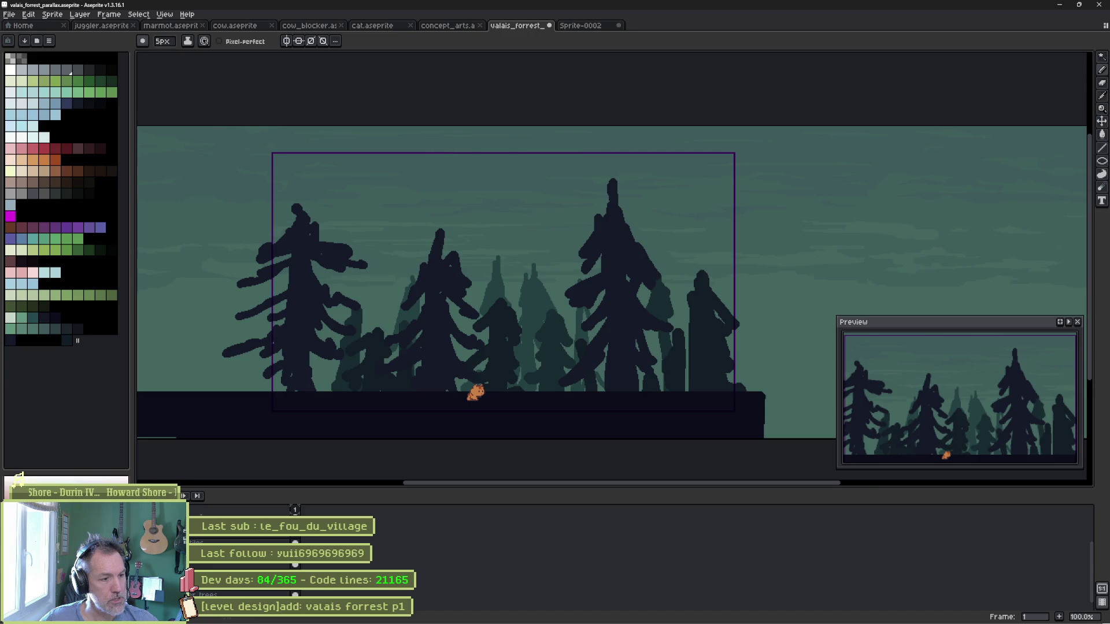
double_click(277, 588)
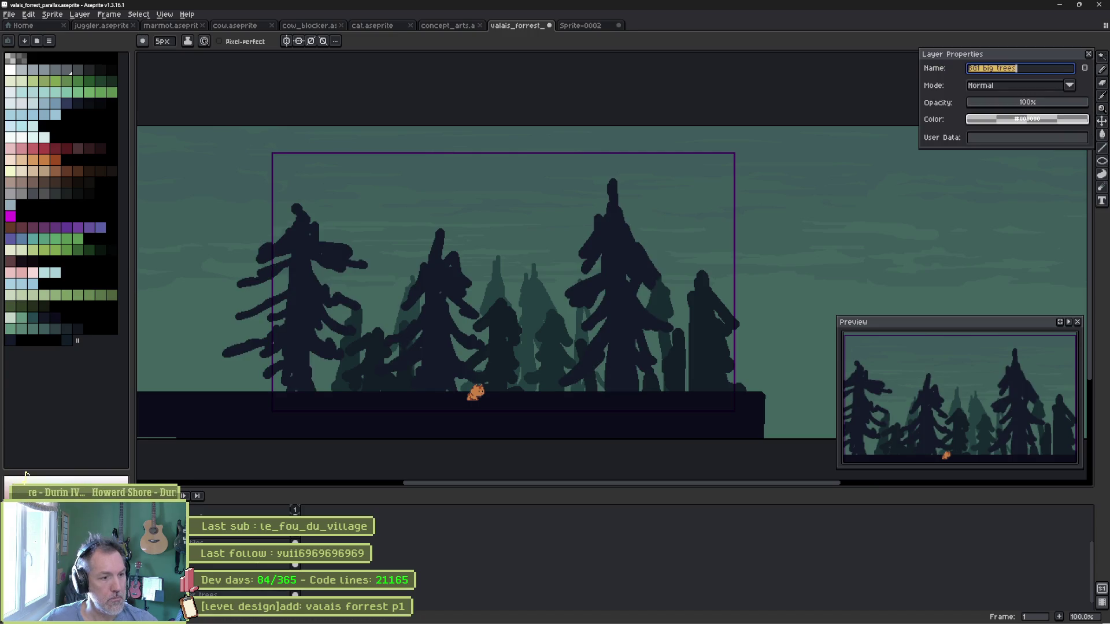
Rename the layer to BG1 and enlarge the brush for thick trunks.
type("BG1")
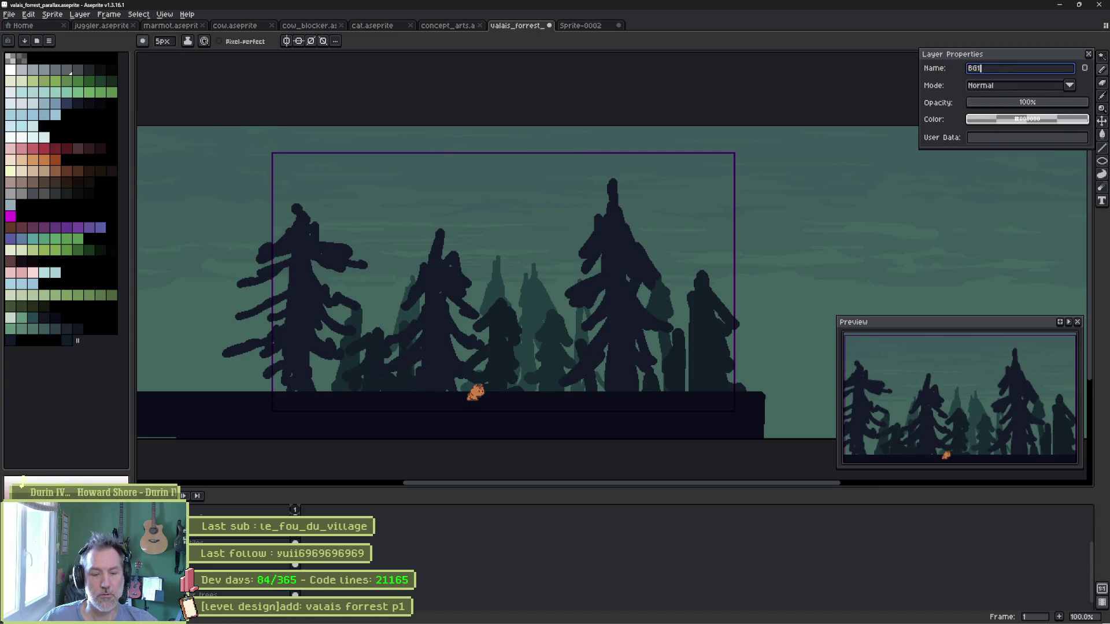
key("Return")
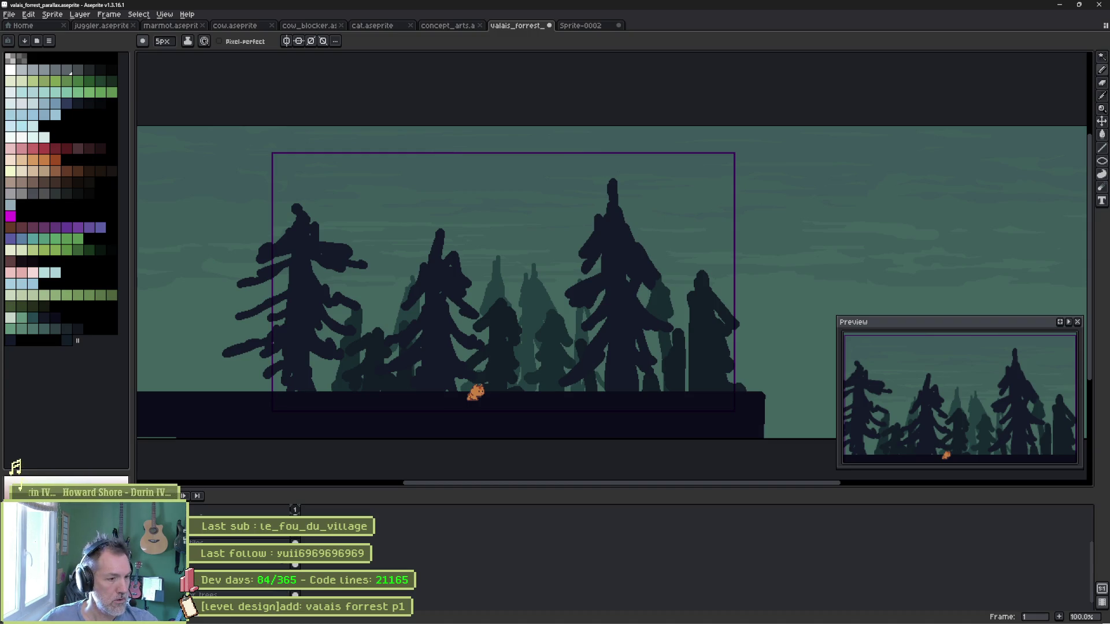
key("plus")
key("plus")
key("plus")
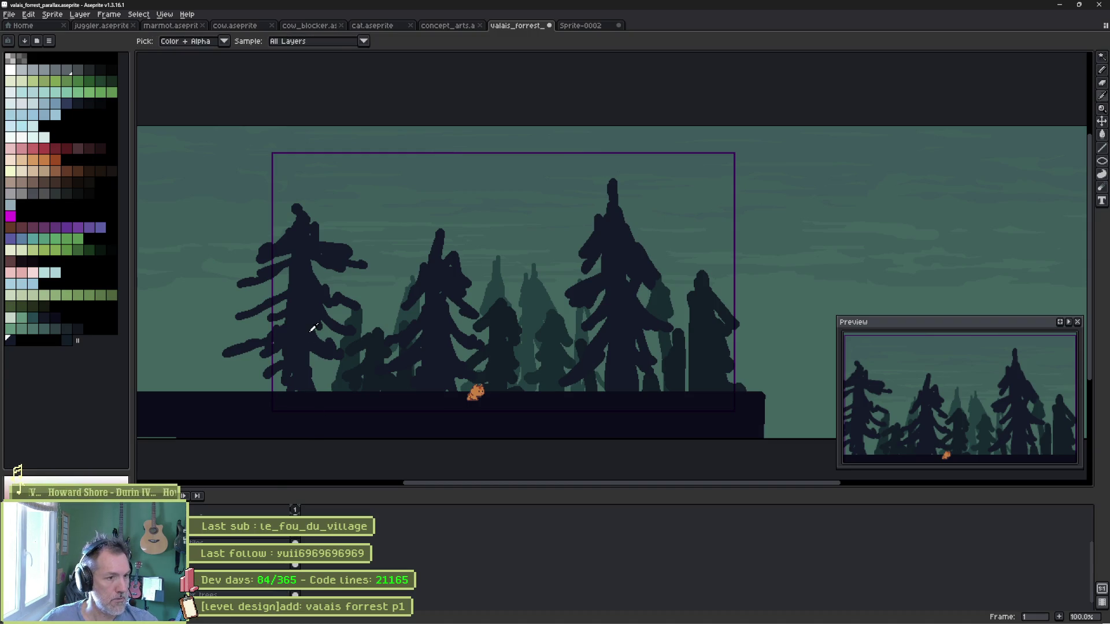
key("plus")
key("plus")
key("plus")
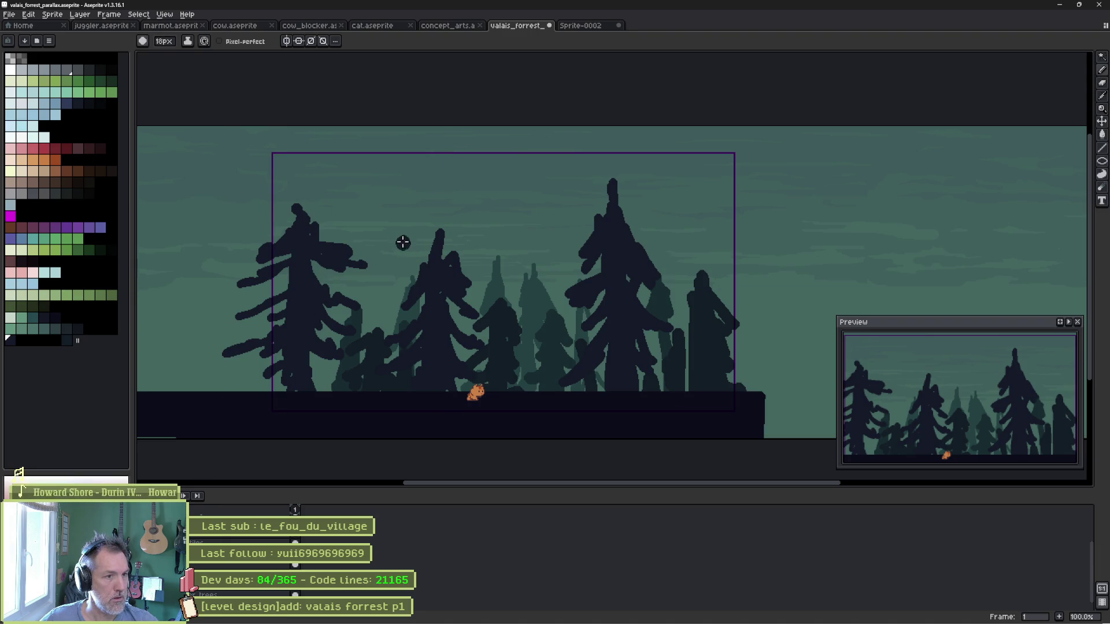
left_click_drag(296, 141, 312, 223)
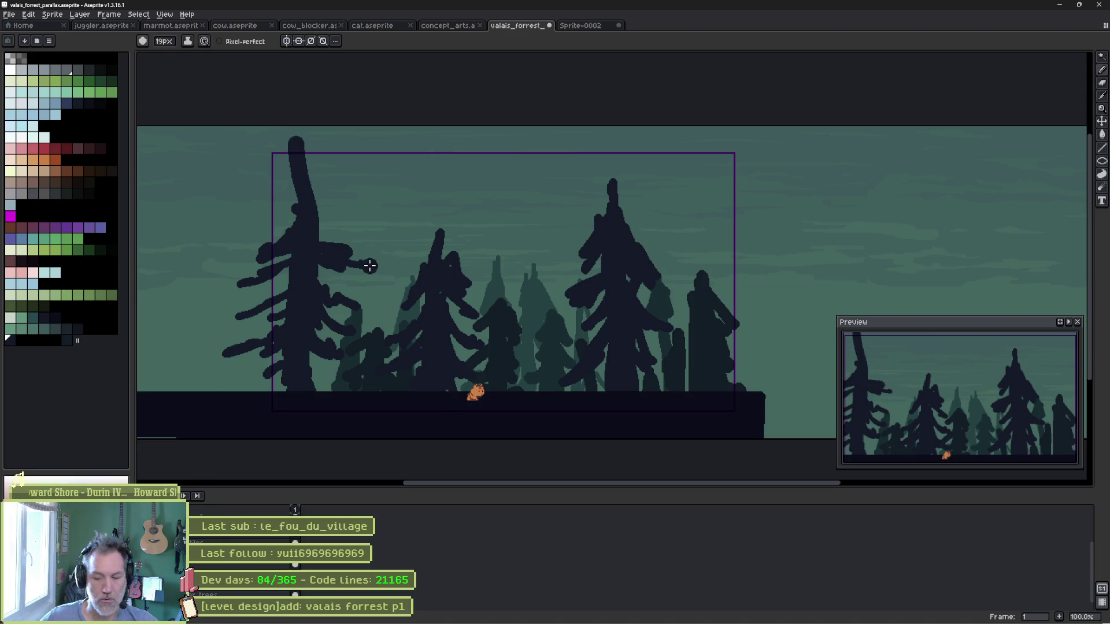
key("ctrl+z")
Paint tall dark trunks across the left, middle and right of the scene.
left_click_drag(312, 145, 317, 390)
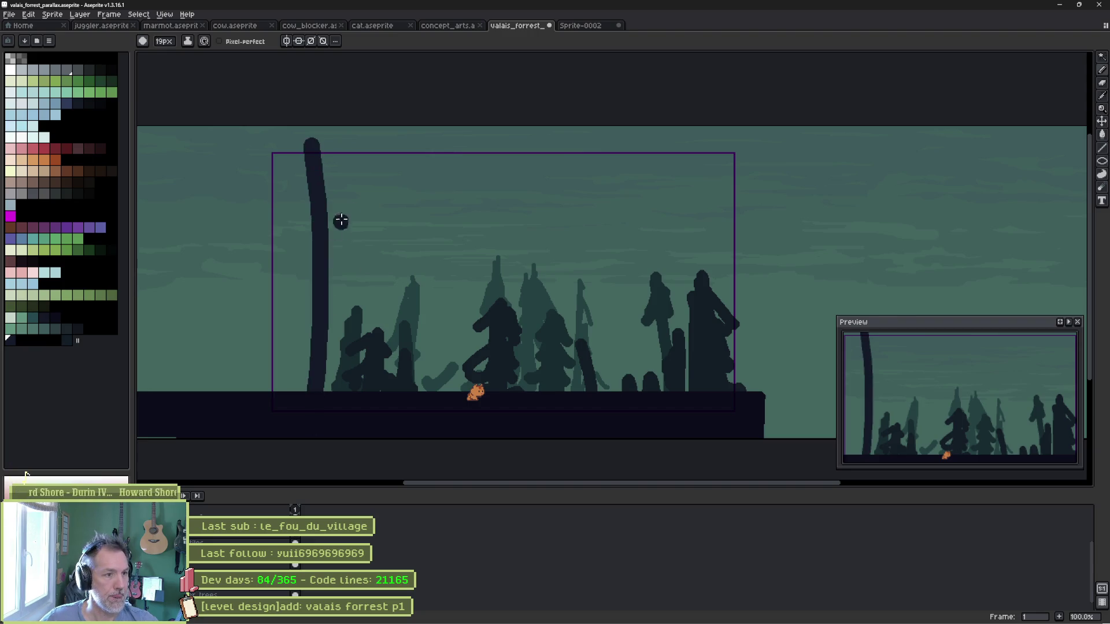
left_click_drag(393, 139, 399, 379)
left_click_drag(478, 129, 489, 372)
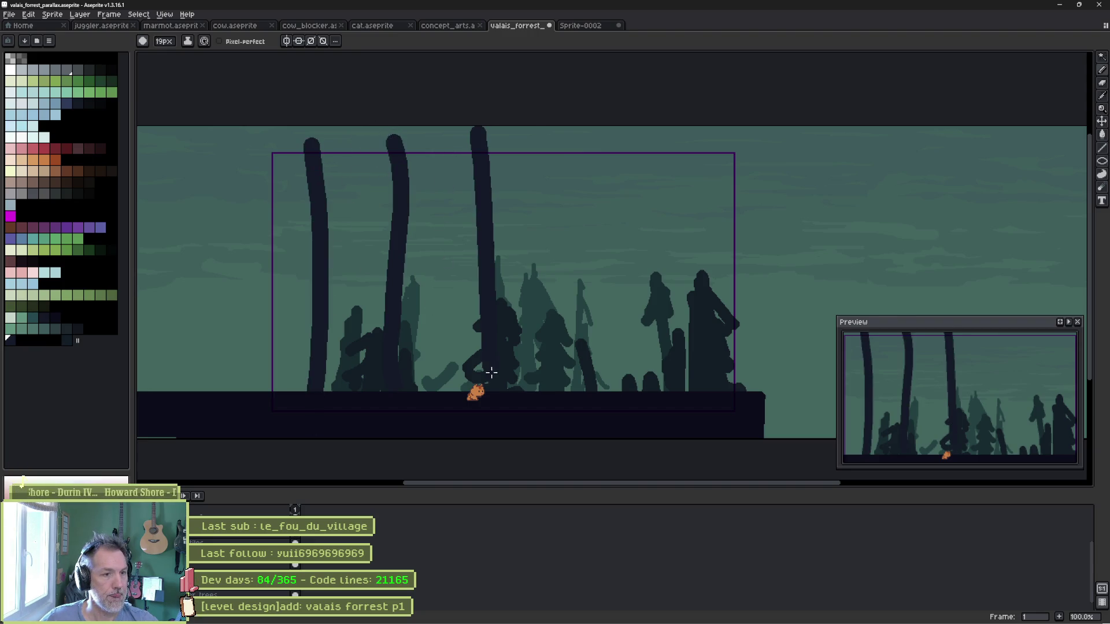
mouse_move(538, 124)
left_mouse_down()
mouse_move(528, 379)
mouse_move(547, 179)
mouse_move(544, 399)
left_mouse_up()
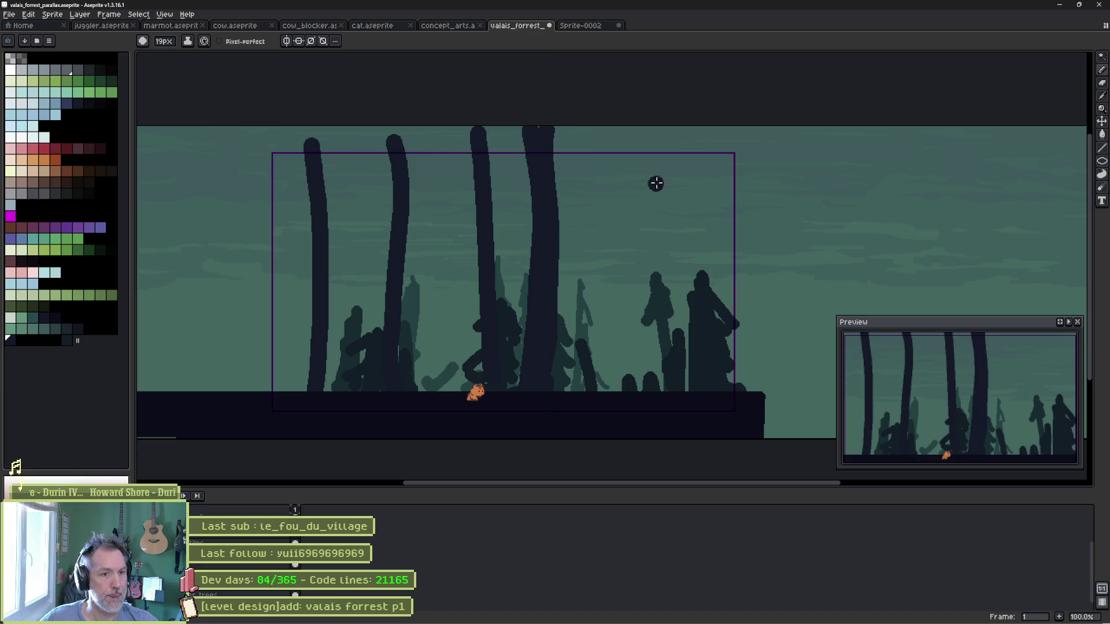
mouse_move(651, 132)
left_mouse_down()
mouse_move(675, 356)
mouse_move(681, 159)
mouse_move(685, 376)
left_mouse_up()
left_click_drag(679, 164, 659, 392)
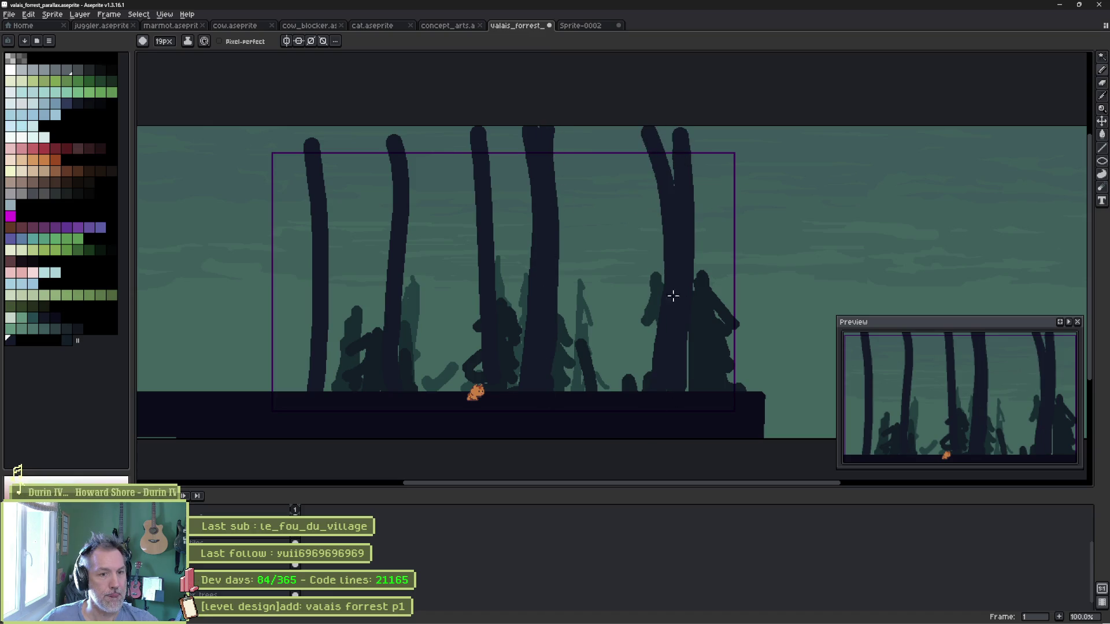
Thicken the trunks from canvas top down to the ground, finishing with a slightly smaller brush.
left_click_drag(687, 332, 686, 392)
mouse_move(564, 232)
left_mouse_down()
mouse_move(564, 384)
mouse_move(545, 357)
left_mouse_up()
left_click_drag(474, 225, 489, 323)
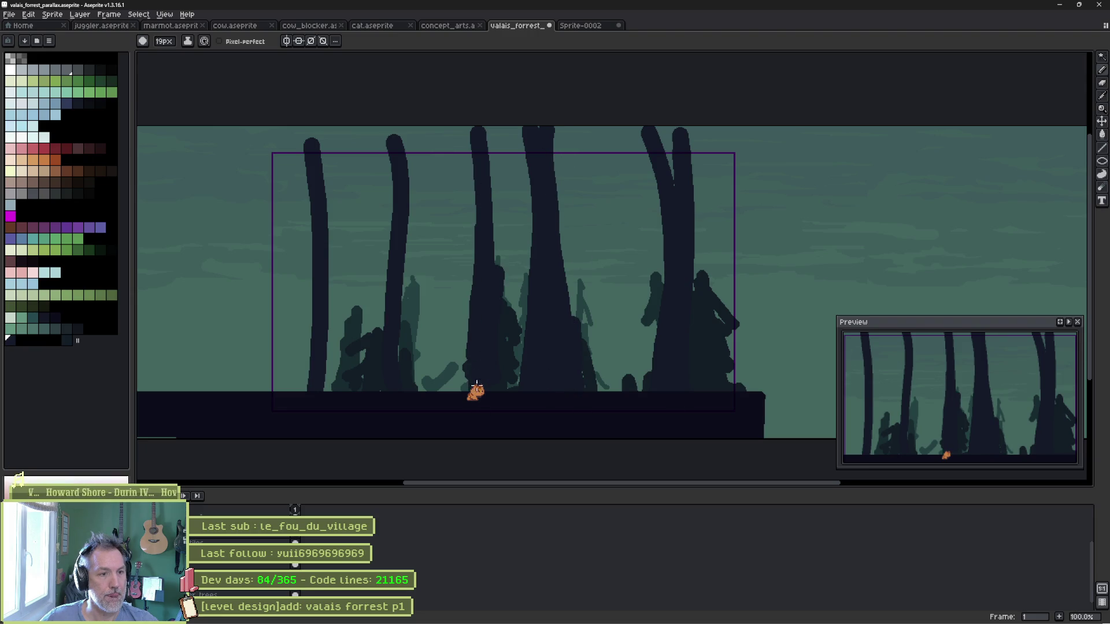
left_click_drag(491, 263, 479, 125)
left_click_drag(388, 141, 408, 360)
left_click_drag(386, 251, 381, 186)
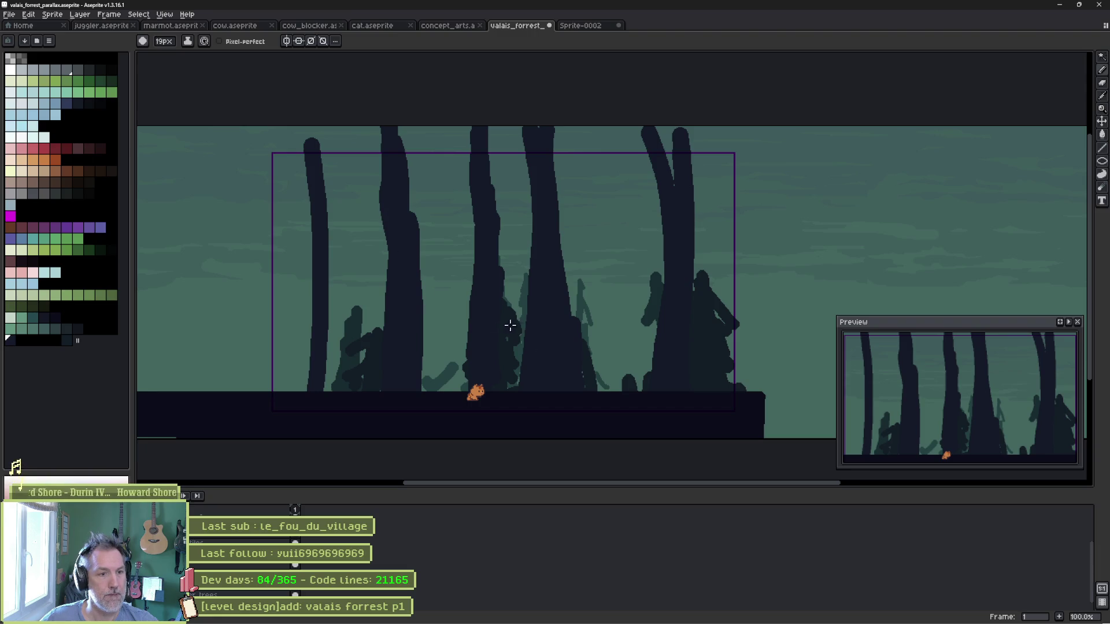
key("minus")
key("minus")
key("minus")
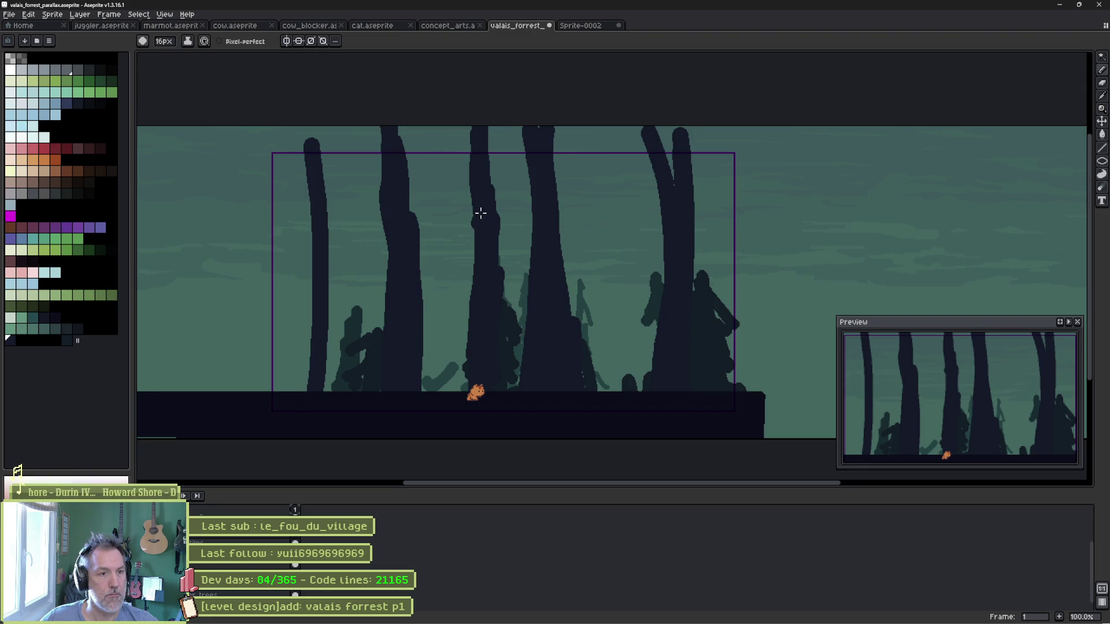
mouse_move(480, 214)
left_mouse_down()
mouse_move(471, 300)
mouse_move(466, 119)
left_mouse_up()
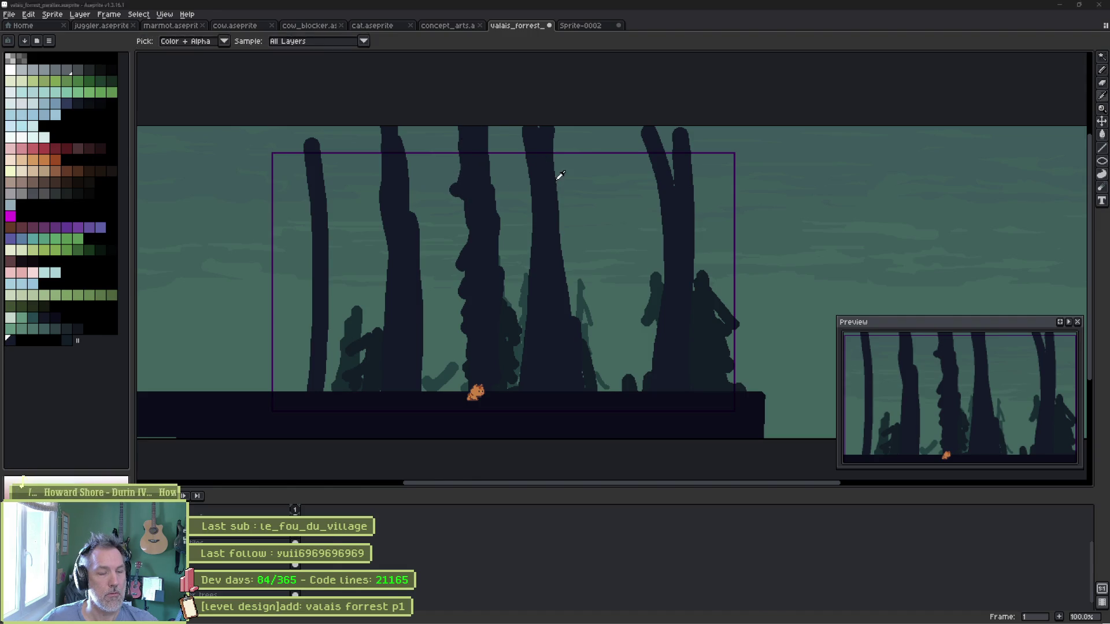
Check the reference, sample the trunk colour and add more dark trunks left, middle and right.
key("alt+Tab")
key("alt+Tab")
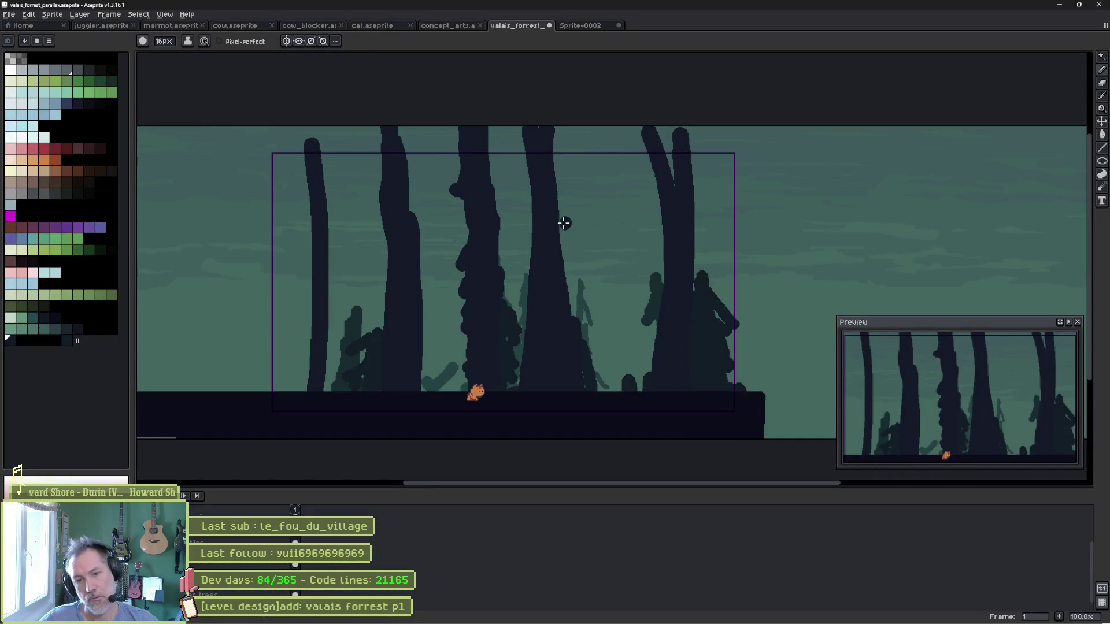
key("alt")
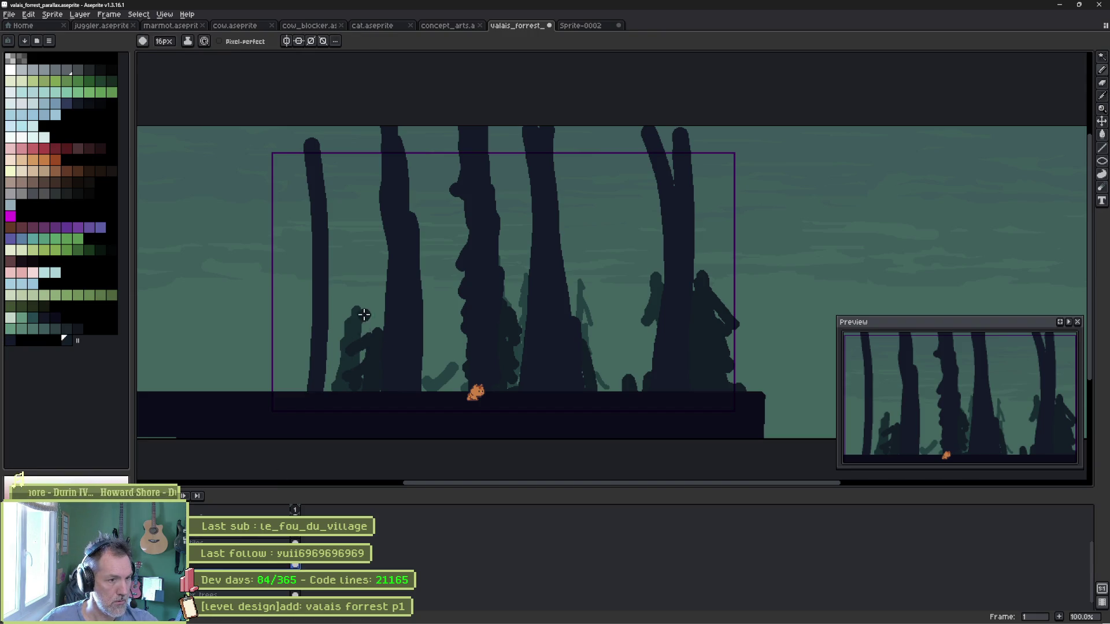
mouse_move(368, 270)
left_mouse_down()
mouse_move(372, 203)
mouse_move(365, 312)
left_mouse_up()
left_click_drag(312, 220, 296, 393)
mouse_move(448, 173)
left_mouse_down()
mouse_move(458, 381)
mouse_move(481, 334)
left_mouse_up()
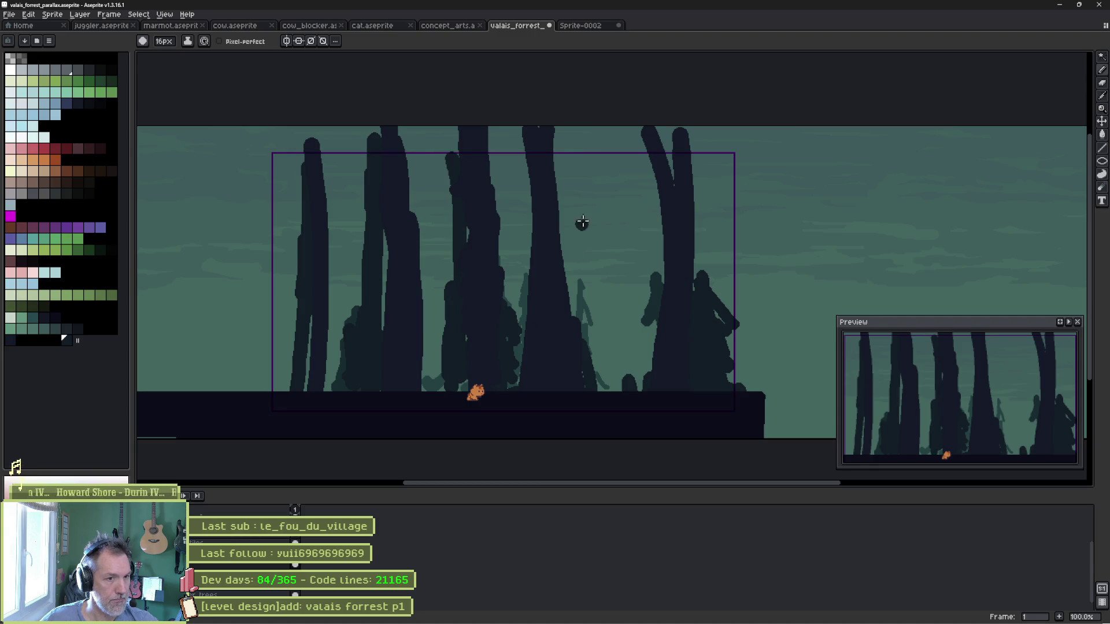
mouse_move(567, 147)
left_mouse_down()
mouse_move(572, 310)
mouse_move(567, 174)
mouse_move(579, 154)
mouse_move(573, 227)
left_mouse_up()
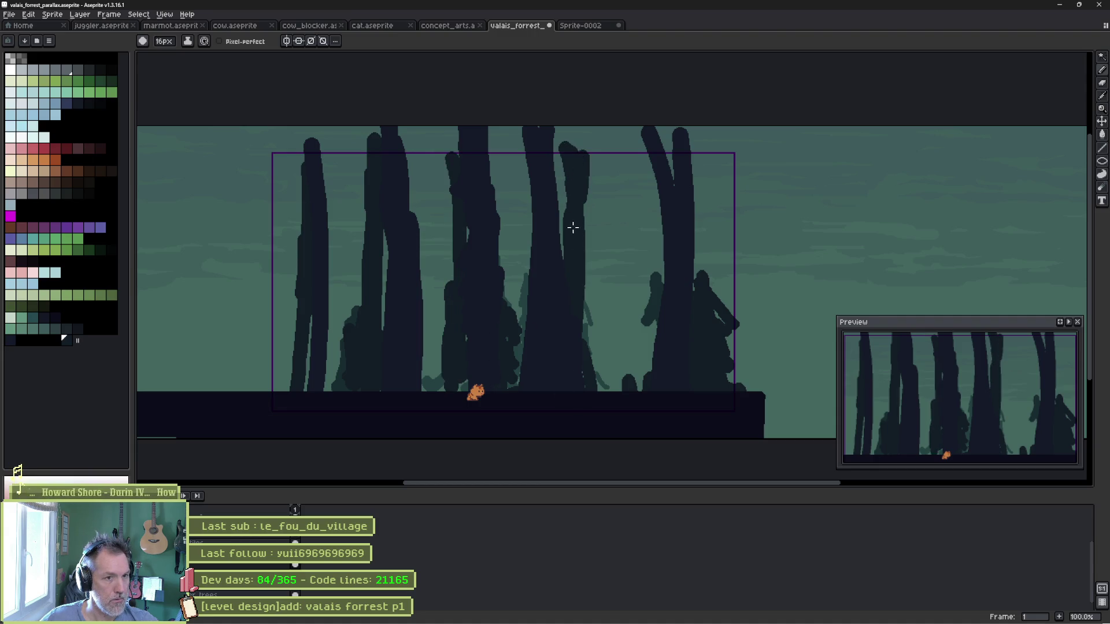
Paint a thick wavy trunk on the right and shift a tree layer sideways.
left_click_drag(658, 155, 636, 378)
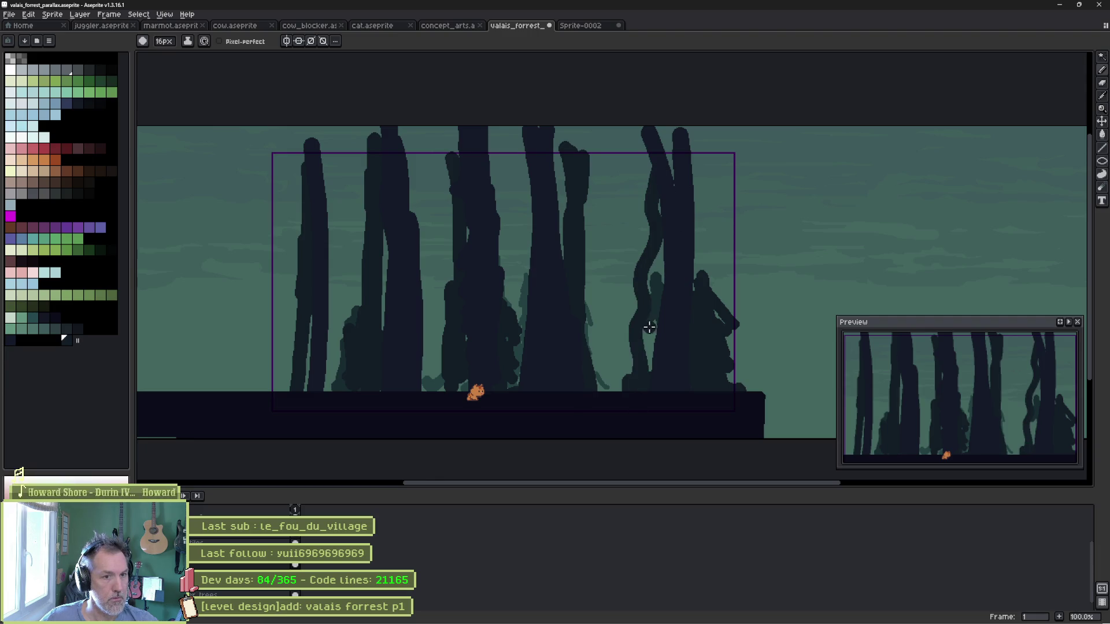
mouse_move(649, 327)
left_mouse_down()
mouse_move(654, 235)
mouse_move(647, 401)
mouse_move(641, 147)
left_mouse_up()
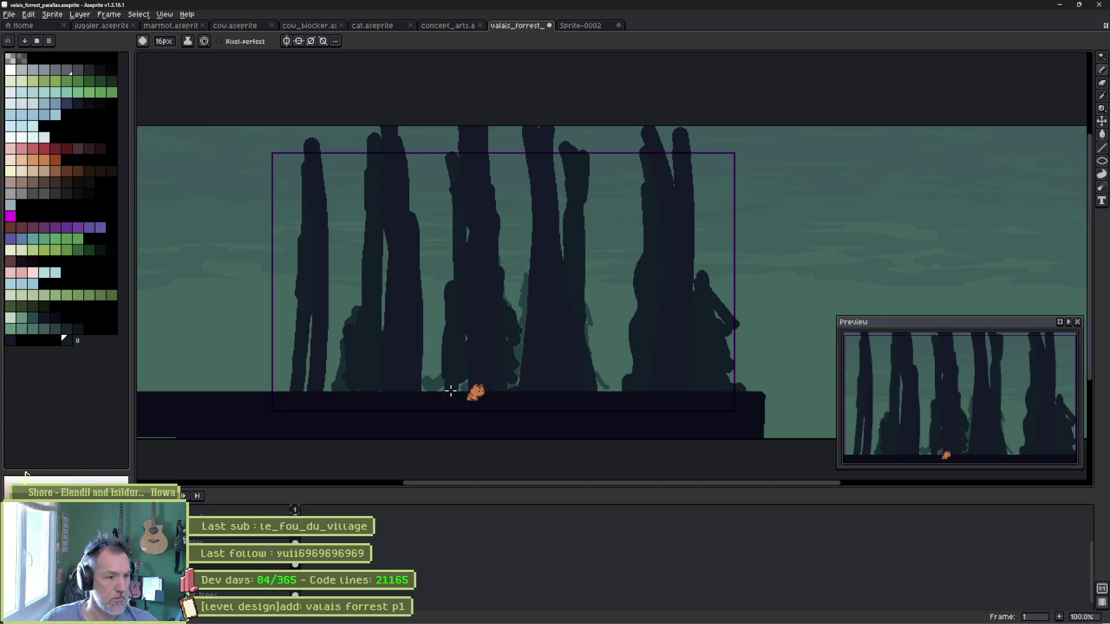
mouse_move(505, 331)
left_mouse_down()
mouse_move(552, 329)
mouse_move(478, 330)
mouse_move(500, 337)
left_mouse_up()
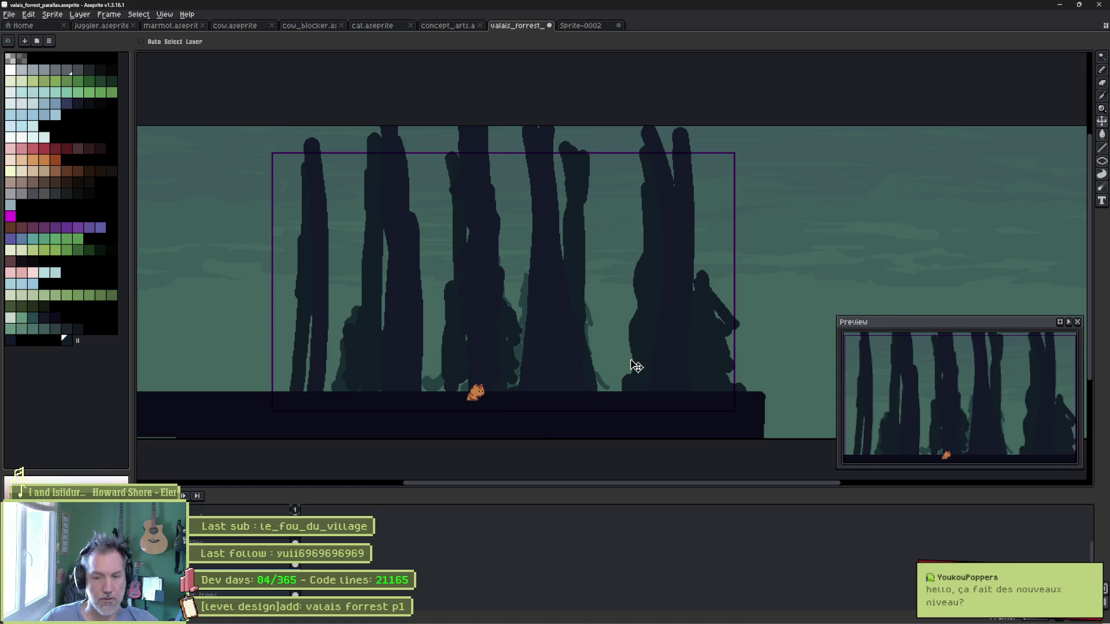
key("b")
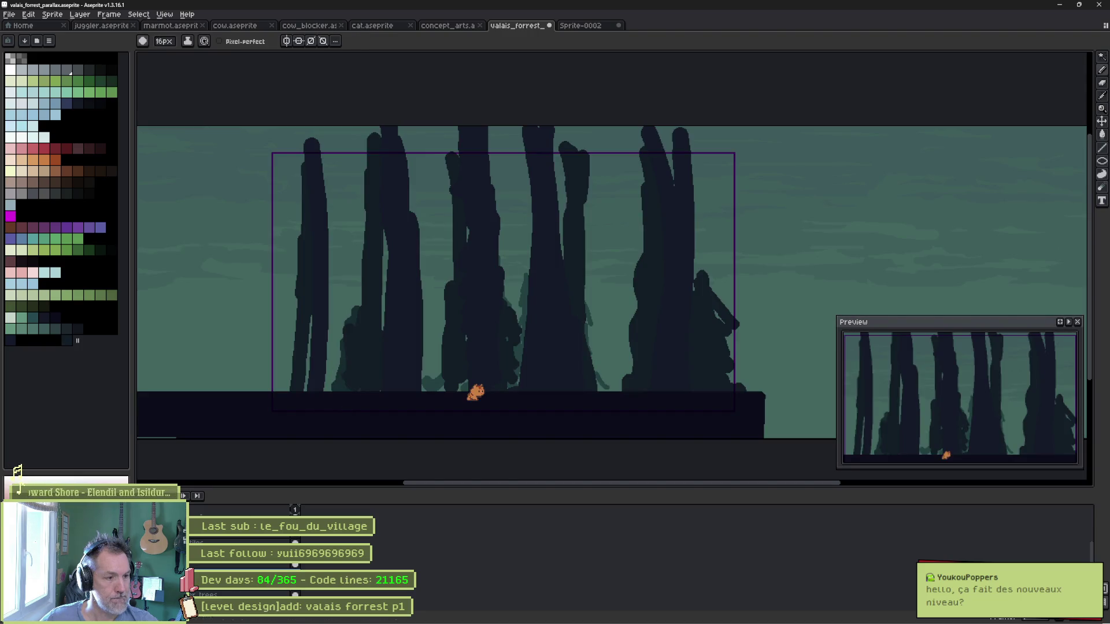
Paint more dark and pale trunks across the centre and right of the forest.
mouse_move(366, 341)
left_mouse_down()
mouse_move(354, 265)
mouse_move(345, 376)
mouse_move(347, 218)
mouse_move(352, 312)
left_mouse_up()
left_click_drag(512, 349, 515, 388)
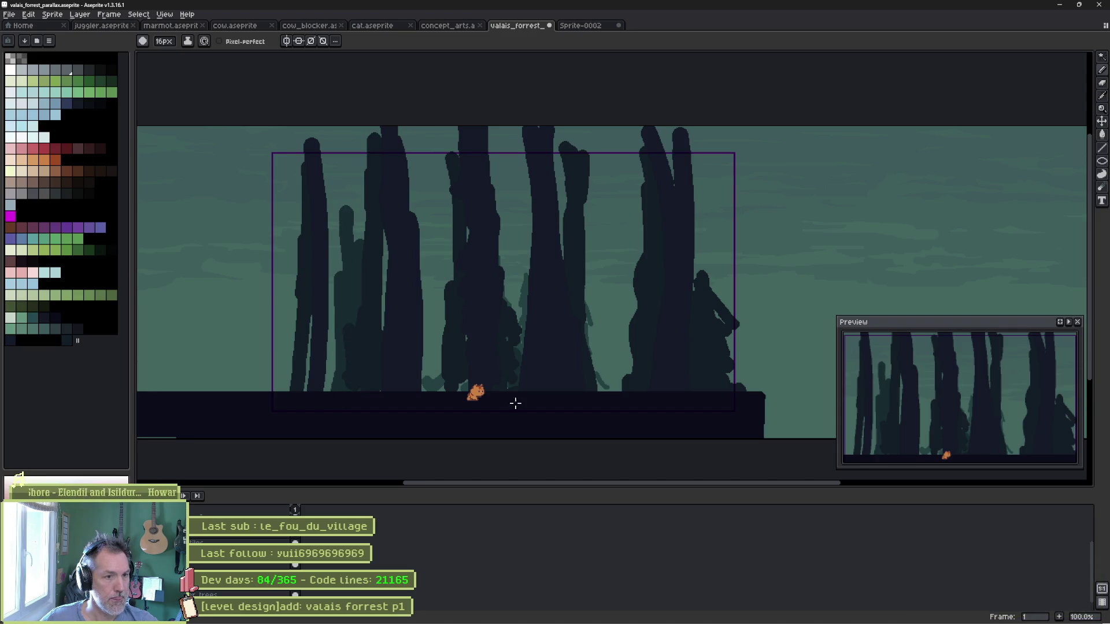
left_click_drag(597, 245, 599, 388)
left_click_drag(627, 350, 626, 378)
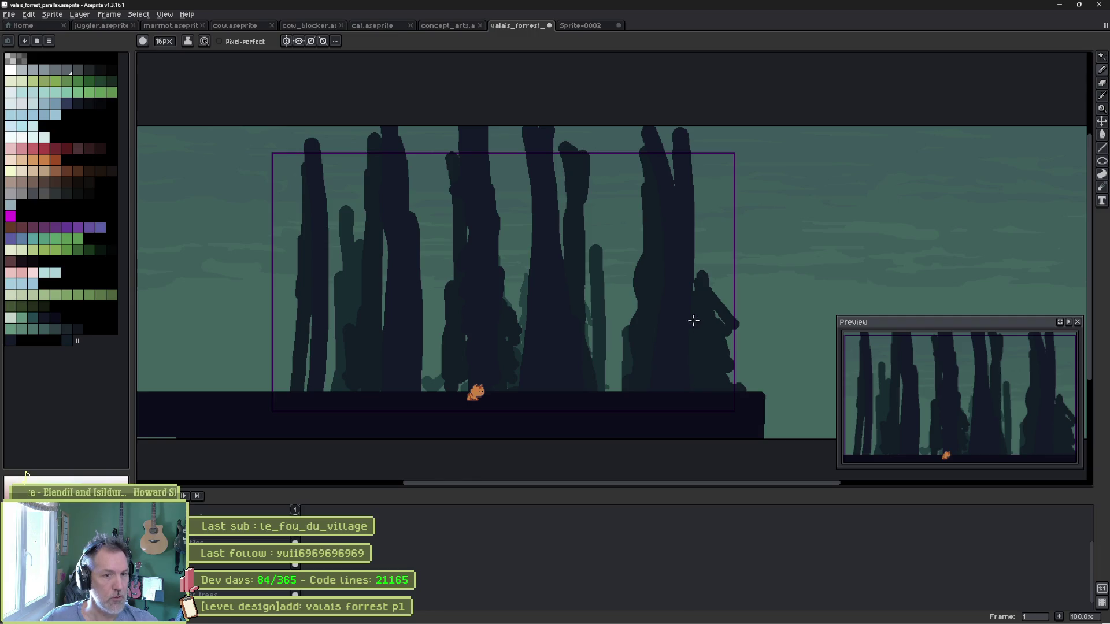
mouse_move(694, 321)
left_mouse_down()
mouse_move(729, 397)
mouse_move(723, 285)
mouse_move(696, 396)
left_mouse_up()
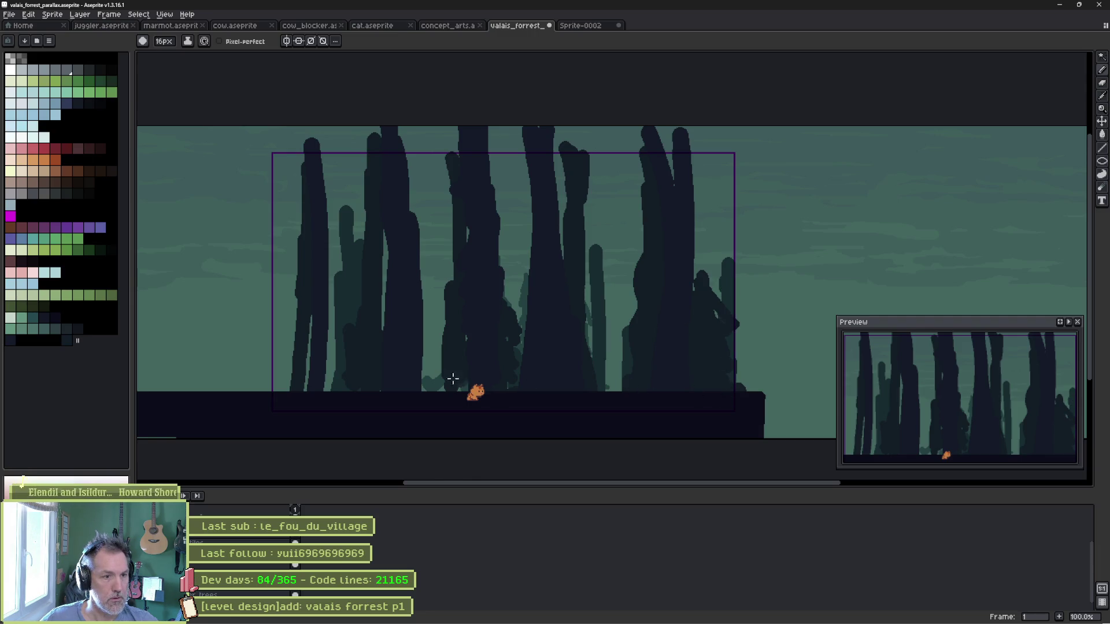
Try shifting the paler trunk layer right, undo it, and bring up the Sprite-0002 reference photo.
key("v")
left_click_drag(483, 332, 513, 336)
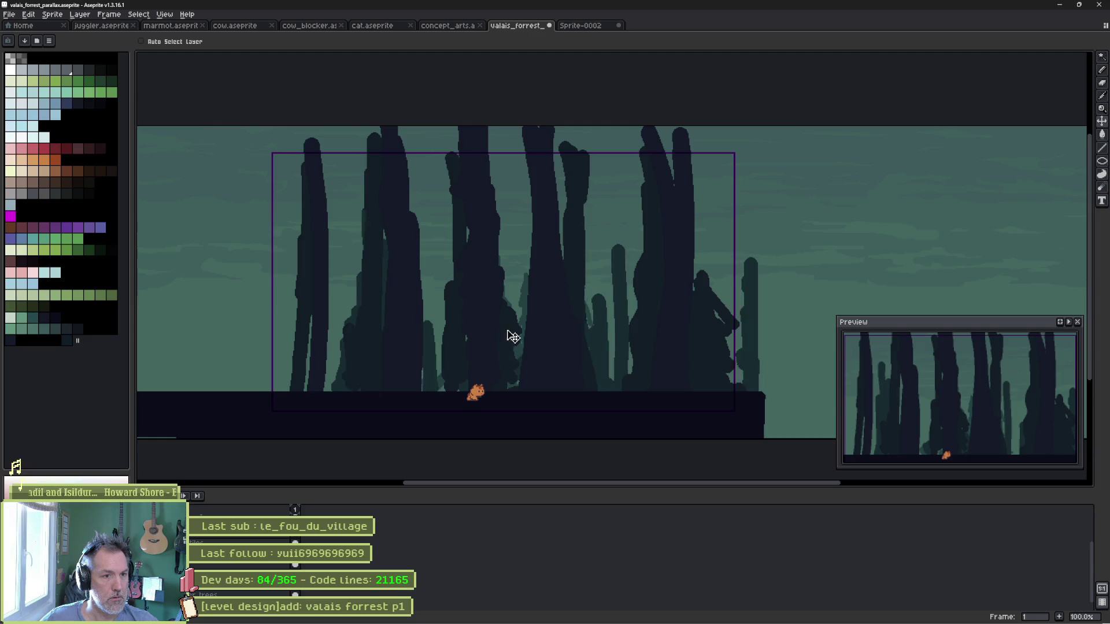
key("ctrl+z")
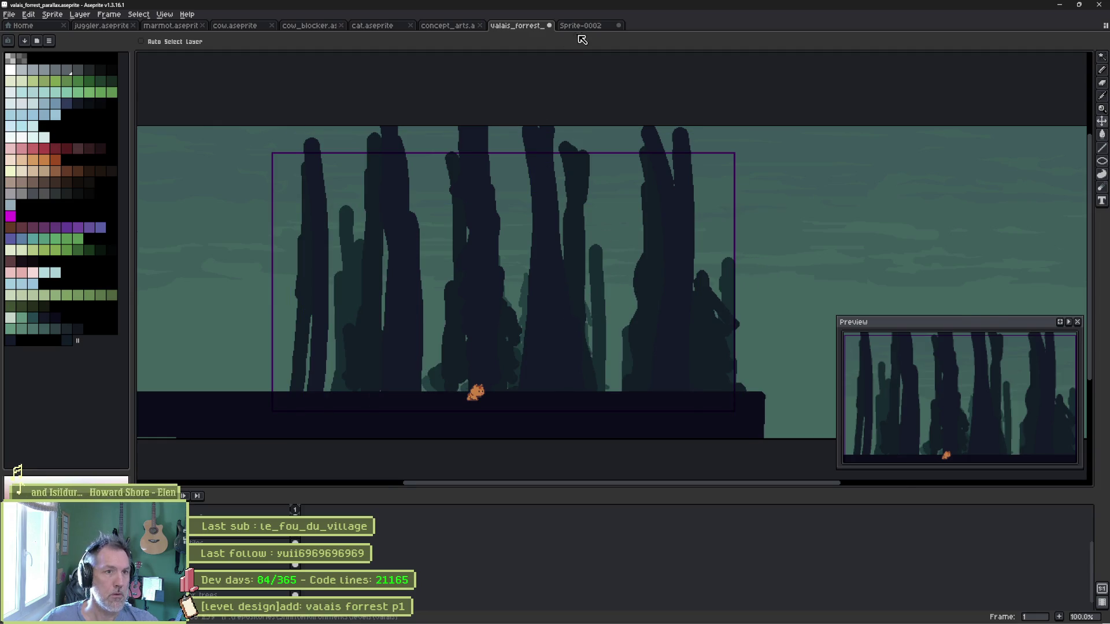
left_click(580, 25)
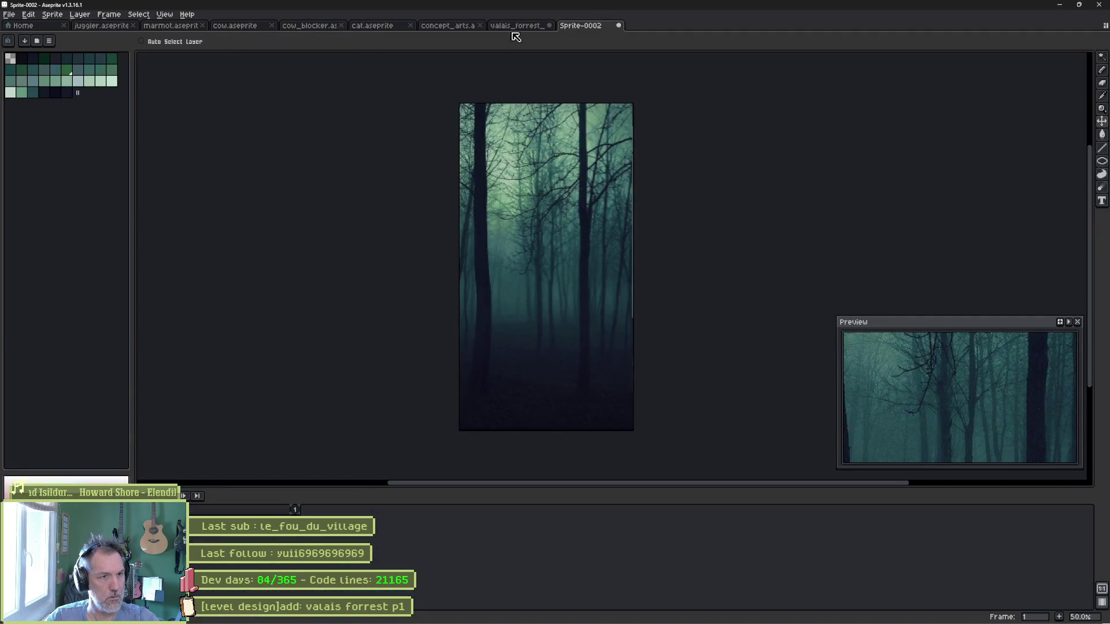
Go back from the Sprite-0002 reference to the valais_forrest parallax file.
left_click(516, 26)
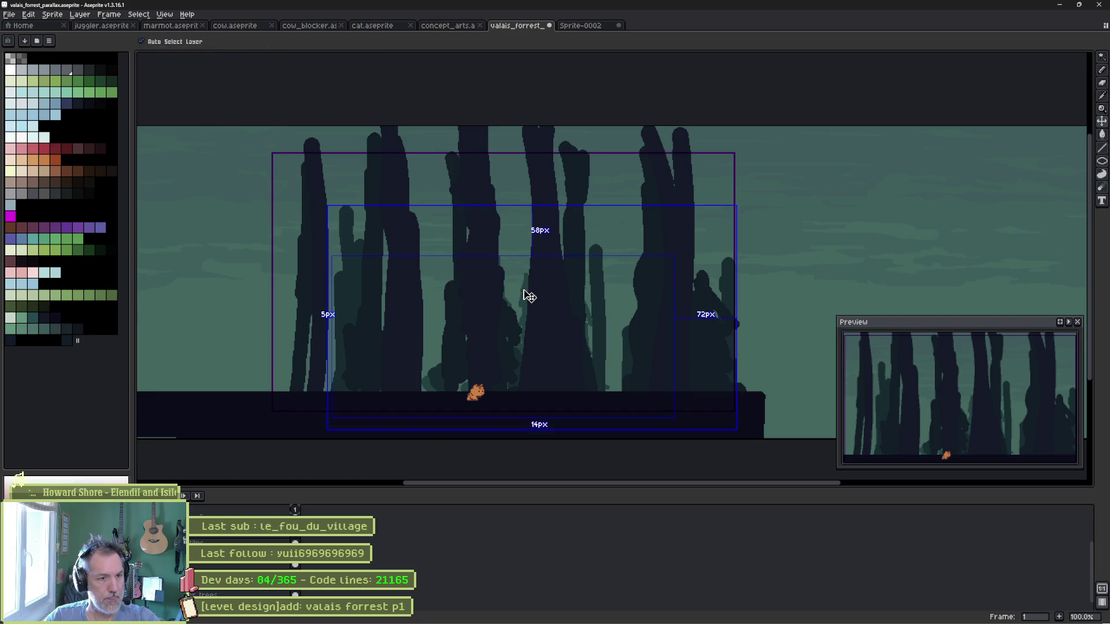
With the pencil, draw thin dark trunks near the centre and pale trunks at both edges.
key("b")
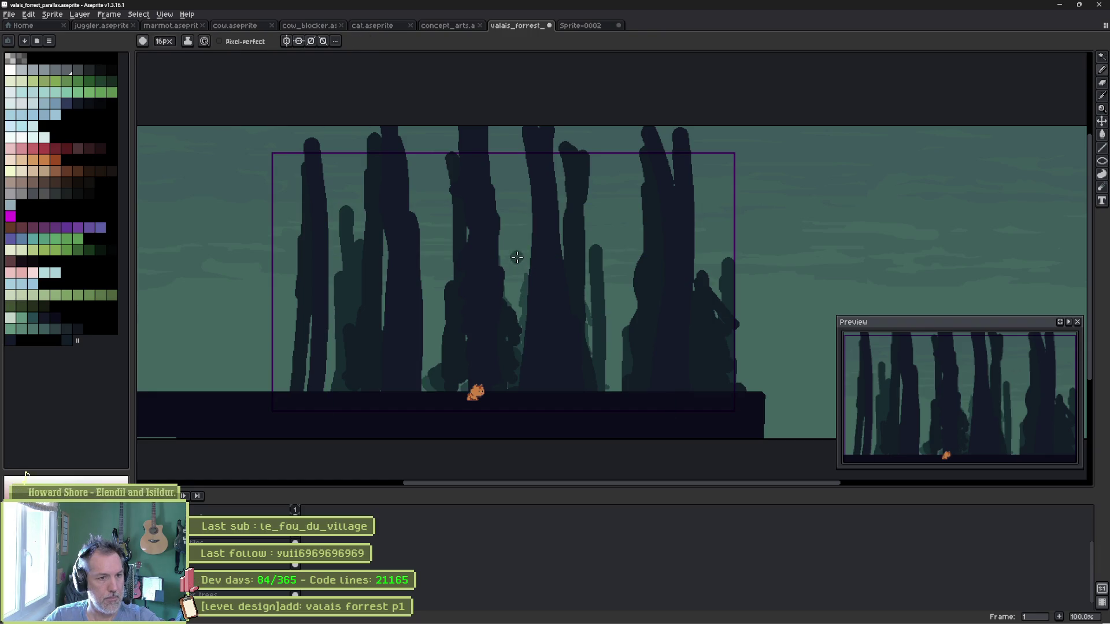
left_click_drag(527, 267, 513, 321)
mouse_move(442, 289)
left_mouse_down()
mouse_move(445, 372)
mouse_move(442, 264)
left_mouse_up()
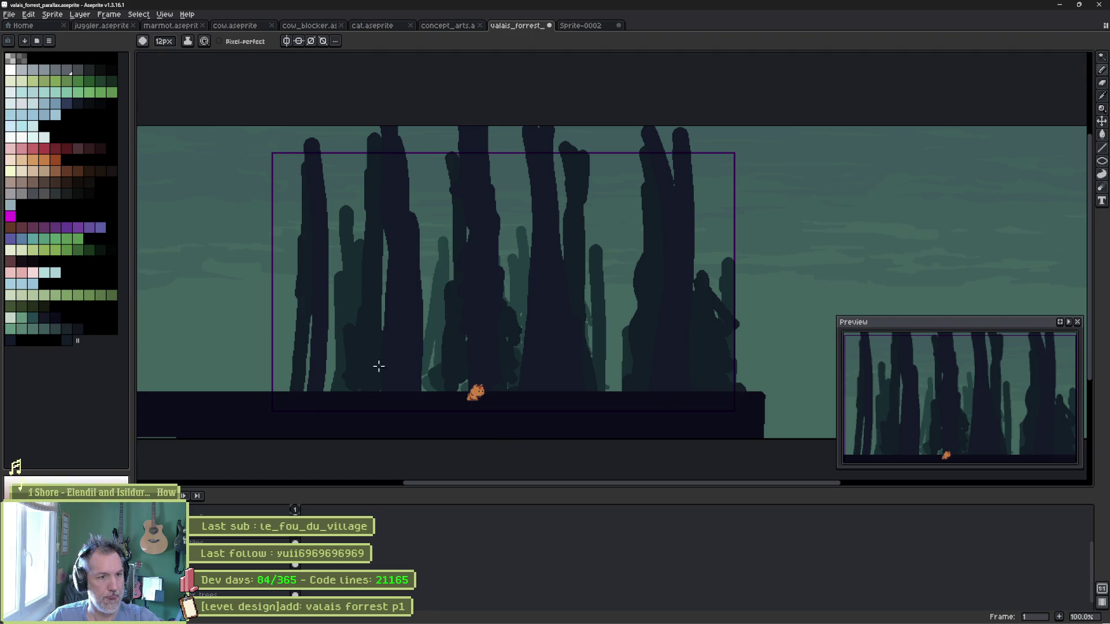
mouse_move(306, 390)
left_mouse_down()
mouse_move(310, 295)
mouse_move(281, 396)
left_mouse_up()
mouse_move(615, 390)
left_mouse_down()
mouse_move(622, 243)
mouse_move(635, 318)
mouse_move(563, 314)
mouse_move(681, 317)
mouse_move(701, 302)
mouse_move(663, 283)
left_mouse_up()
key("v")
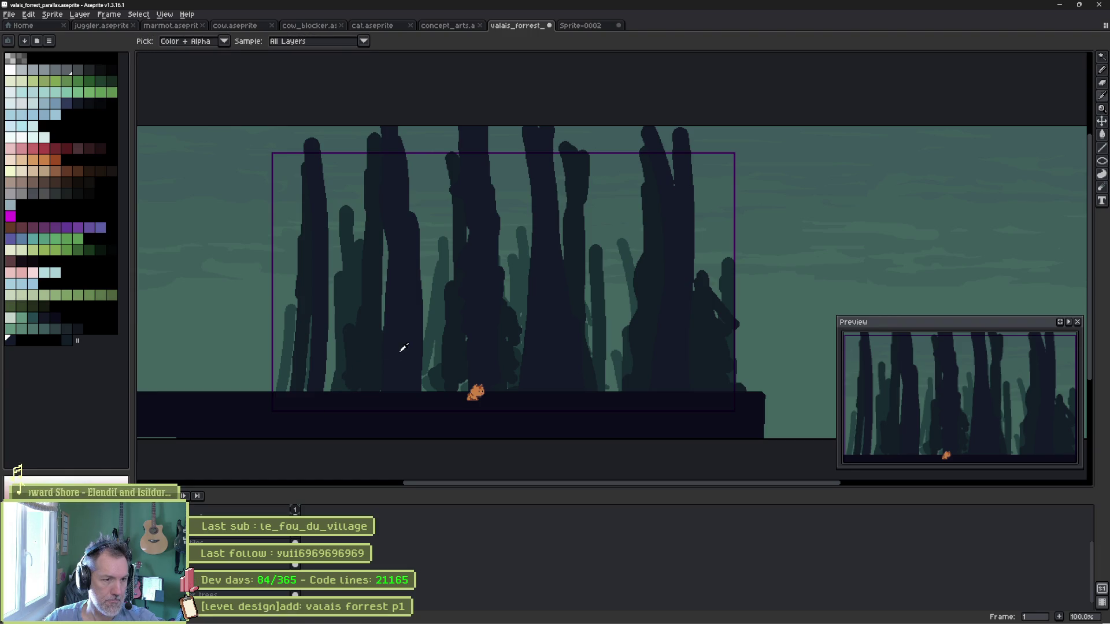
Hide the thick dark trunks, paint a new tall trunk left of centre, and solo its layer.
key("b")
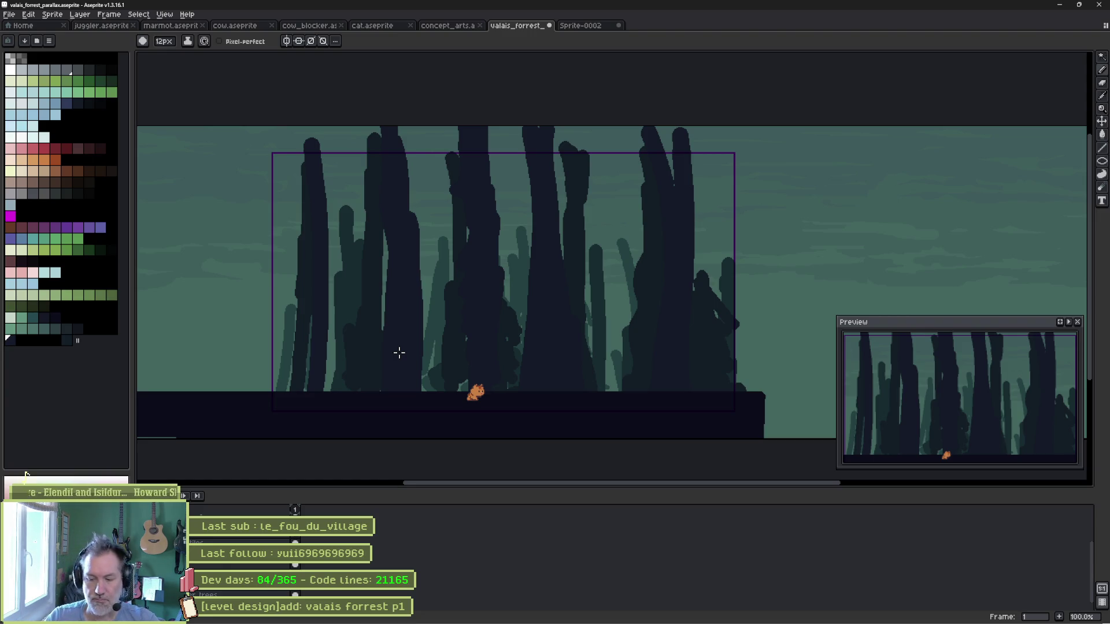
key("ctrl+z")
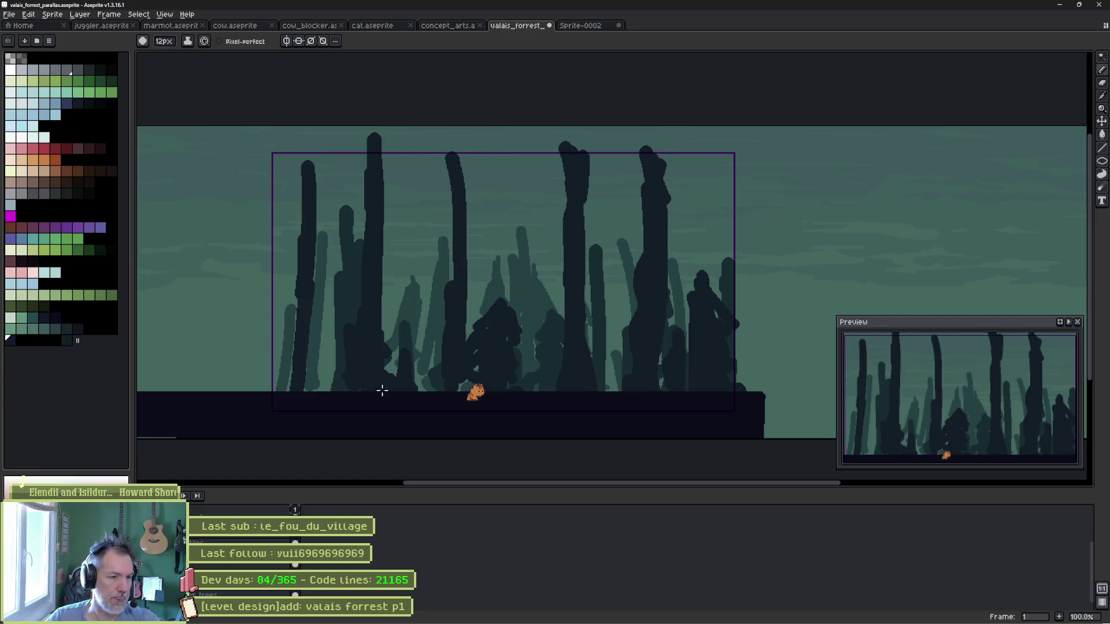
mouse_move(407, 341)
left_mouse_down()
mouse_move(428, 193)
mouse_move(406, 324)
left_mouse_up()
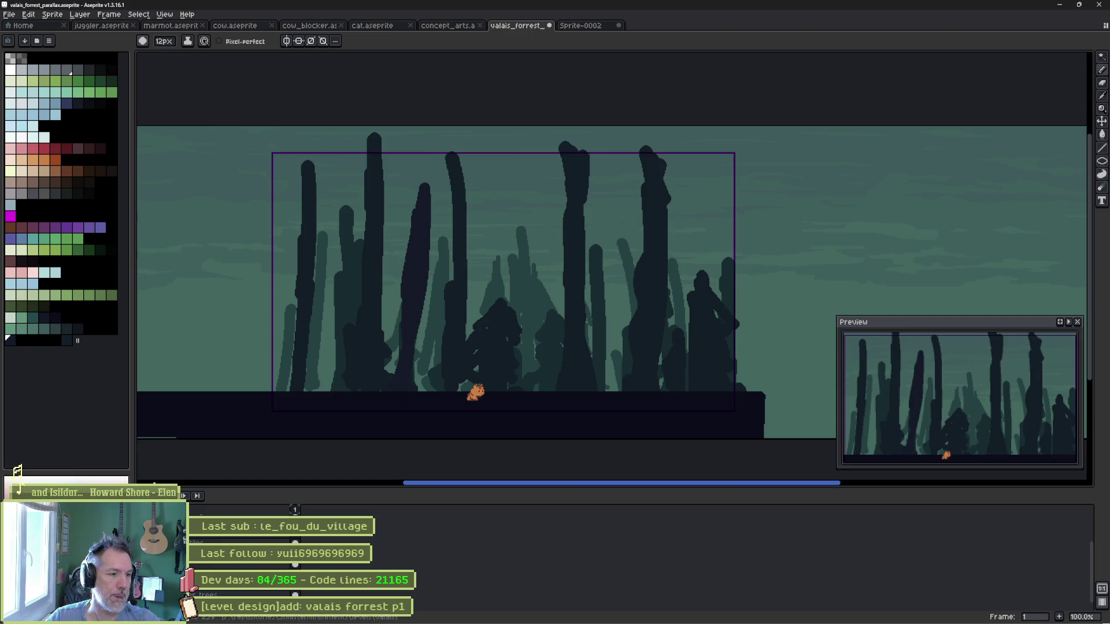
key("alt+h")
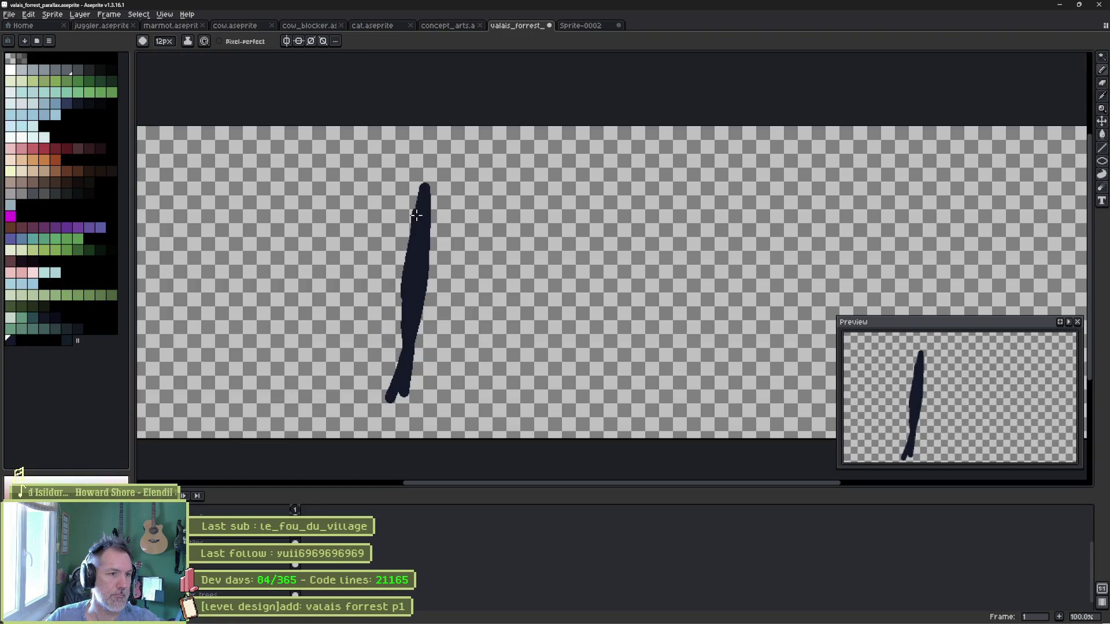
Outline the trunk to the canvas top with a flared base and fill it solid dark blue.
mouse_move(417, 215)
left_mouse_down()
mouse_move(420, 126)
mouse_move(457, 165)
mouse_move(479, 383)
mouse_move(512, 428)
left_mouse_up()
mouse_move(384, 406)
left_mouse_down()
mouse_move(361, 419)
mouse_move(398, 372)
mouse_move(414, 180)
left_mouse_up()
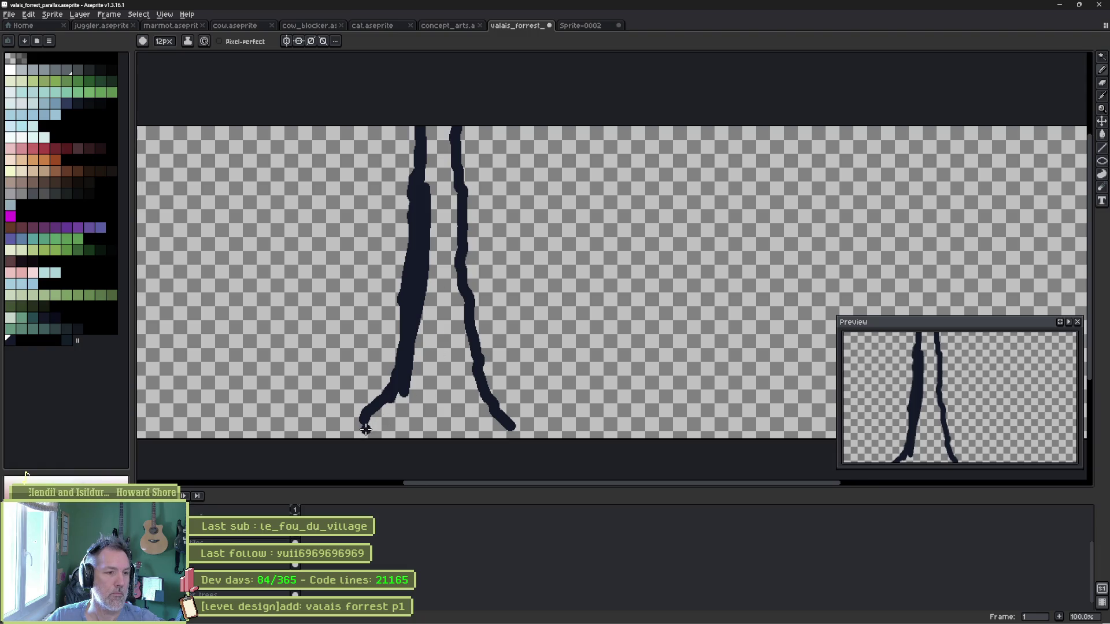
left_click_drag(363, 424, 509, 429)
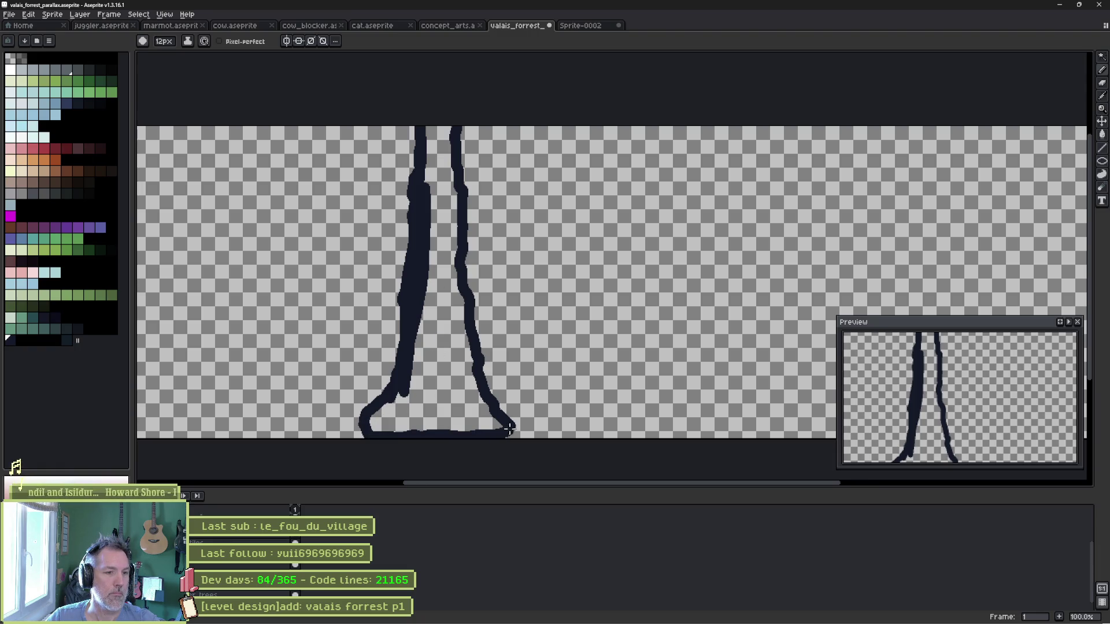
key("g")
left_click(451, 388)
Sample the trunk colour and pick a range of dark palette colours.
key("b")
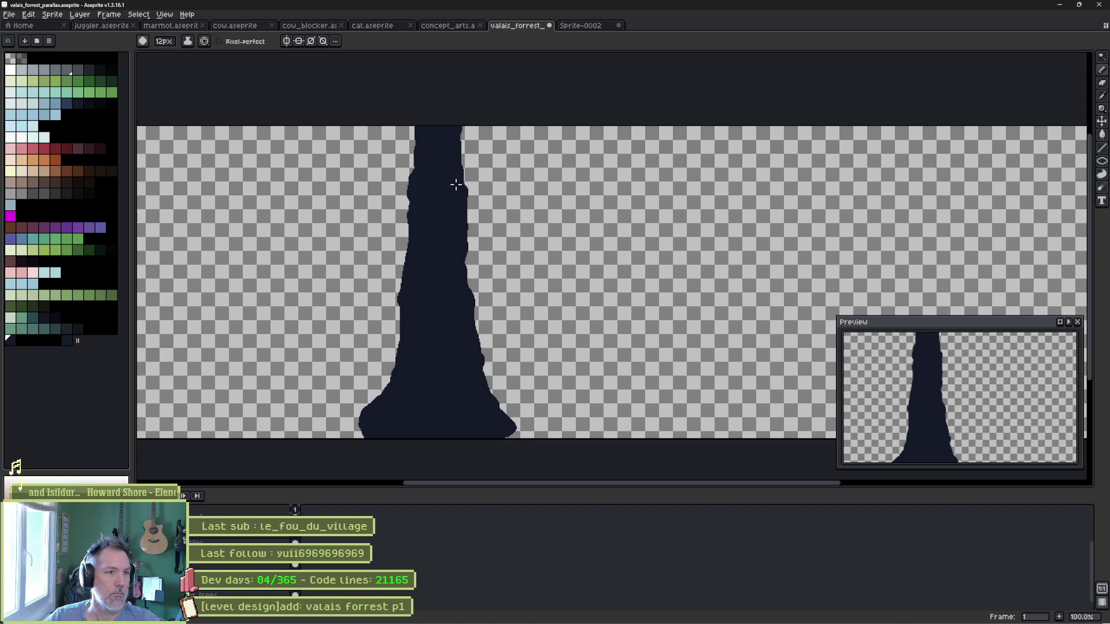
left_click(429, 225, "alt")
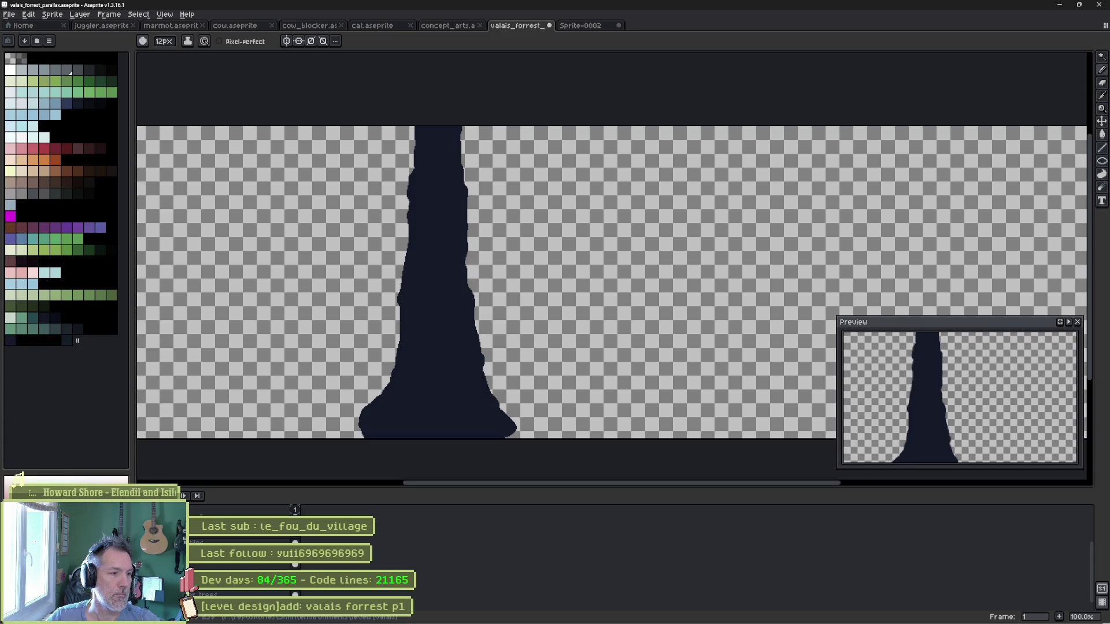
left_click(72, 340)
left_click(430, 276, "alt")
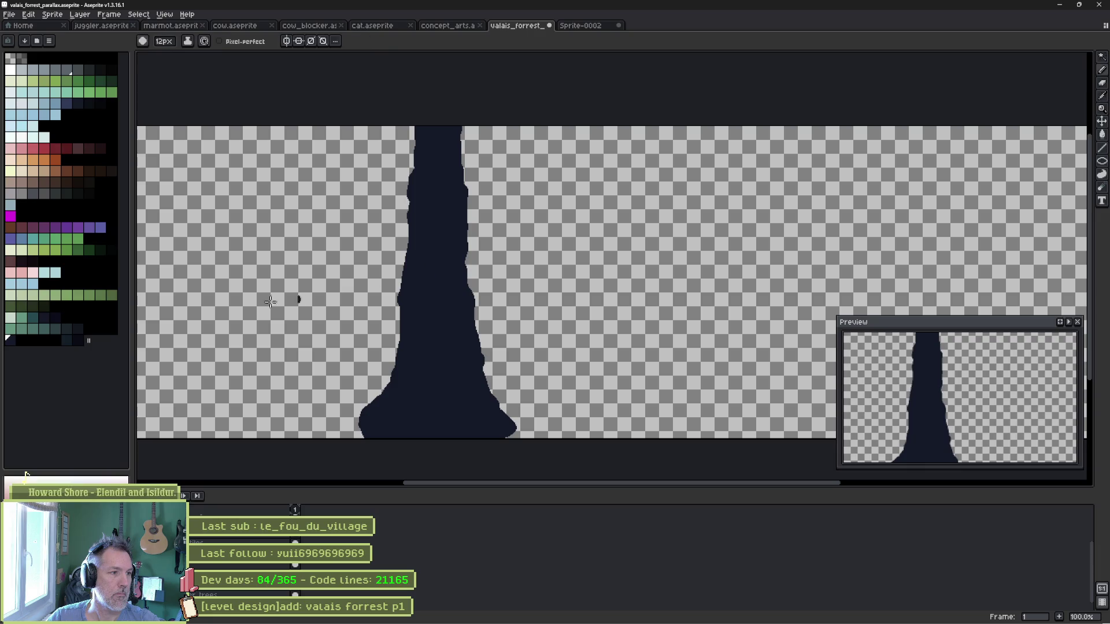
left_click(81, 342)
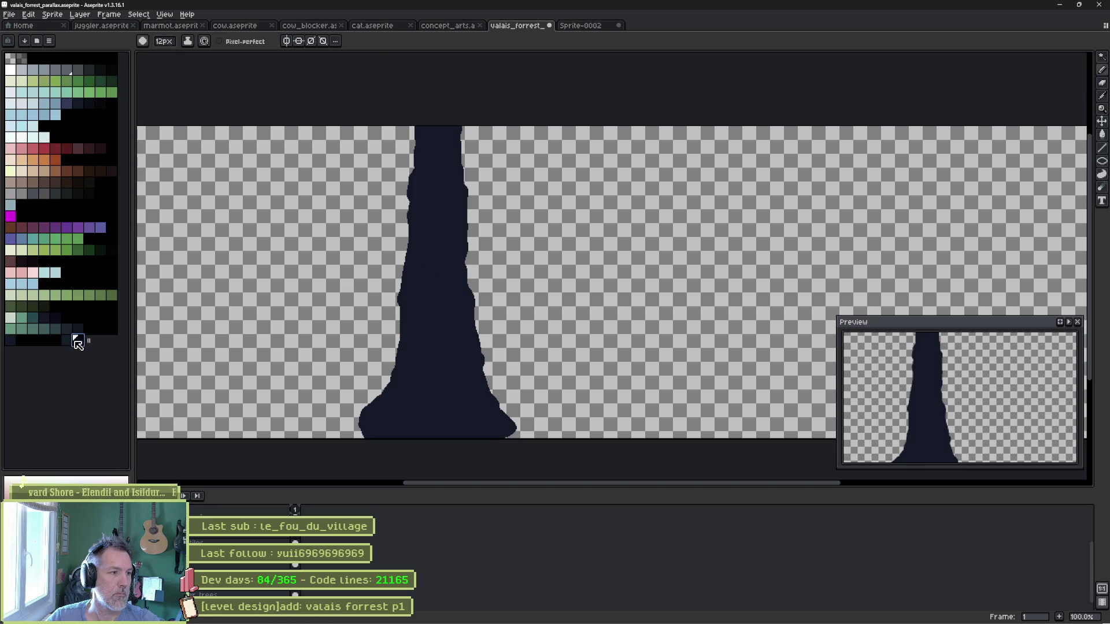
left_click(16, 341)
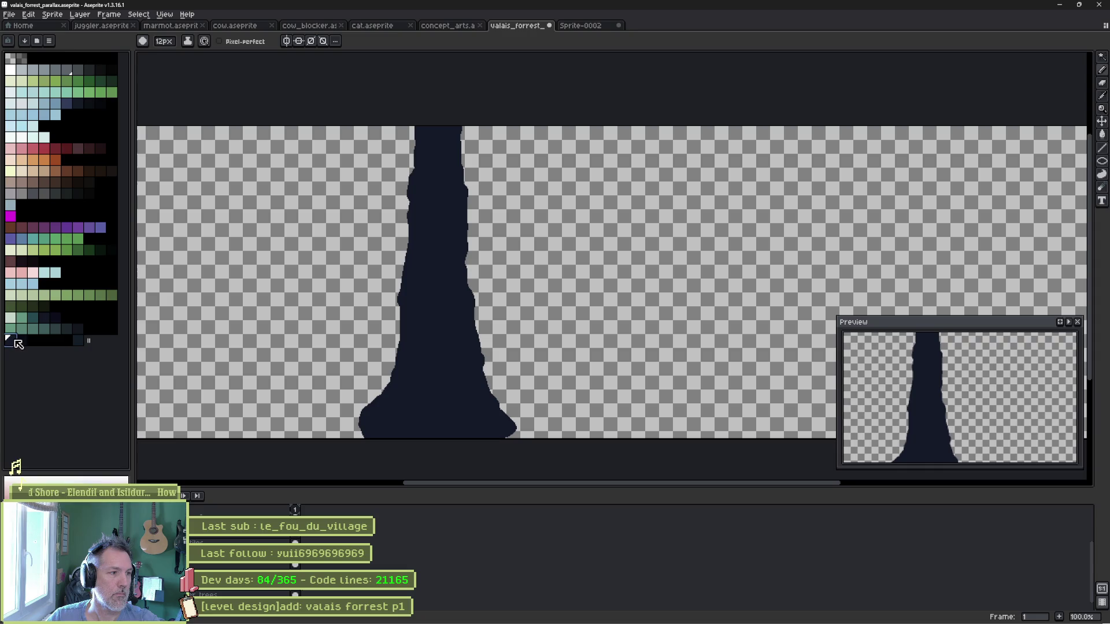
left_click(18, 343, "shift")
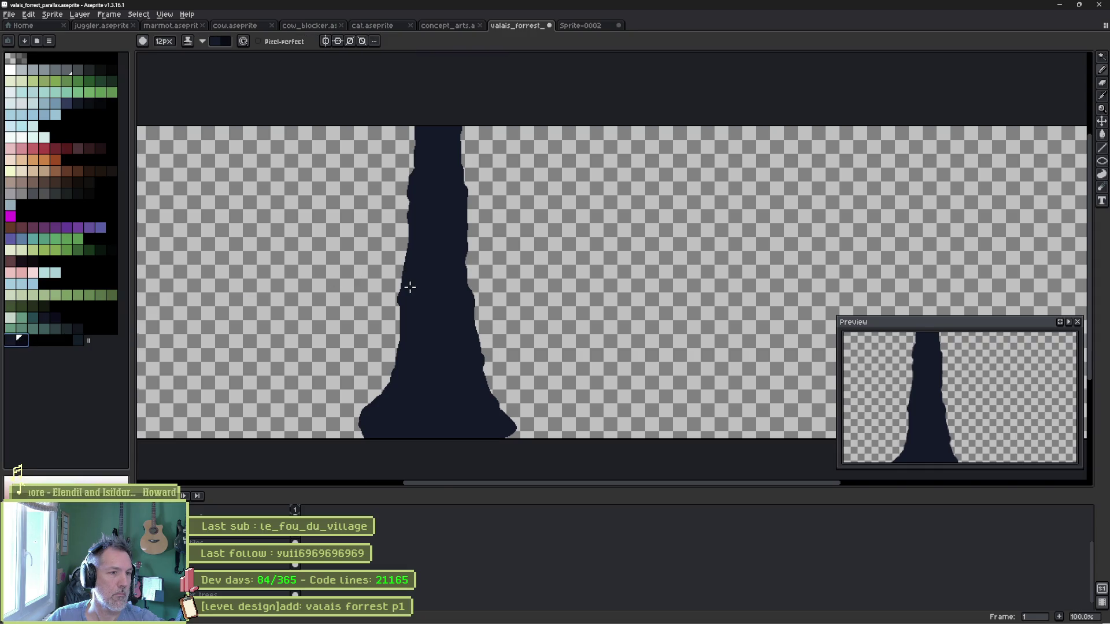
Make the neighbouring dark navy swatch the pencil's drawing colour.
scroll(409, 287, "up", 6)
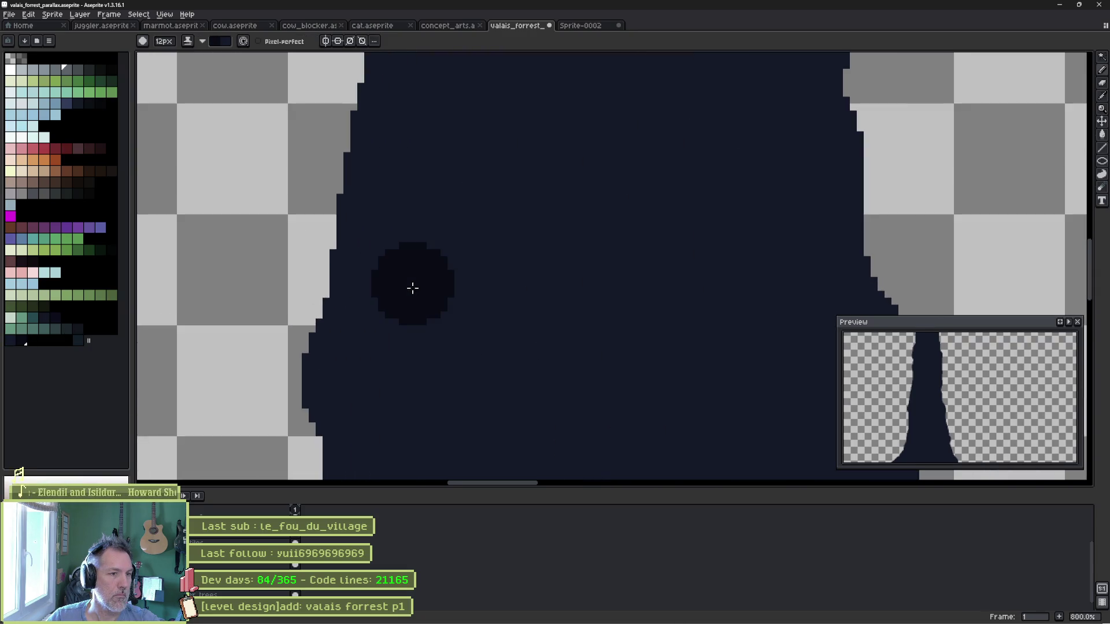
scroll(412, 287, "down", 4)
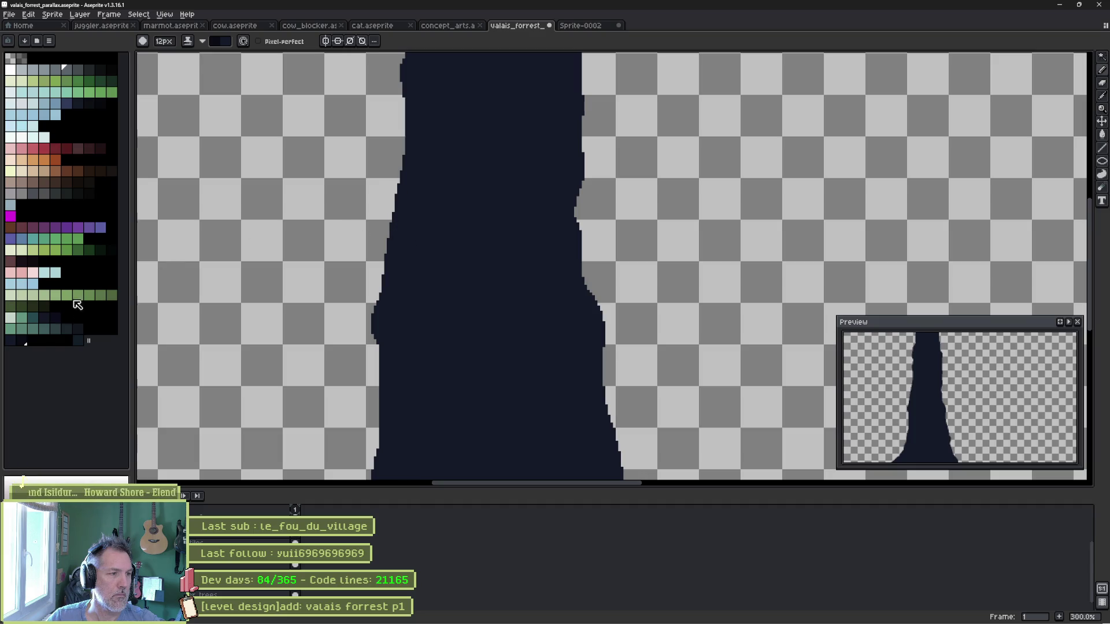
key("i")
key("b")
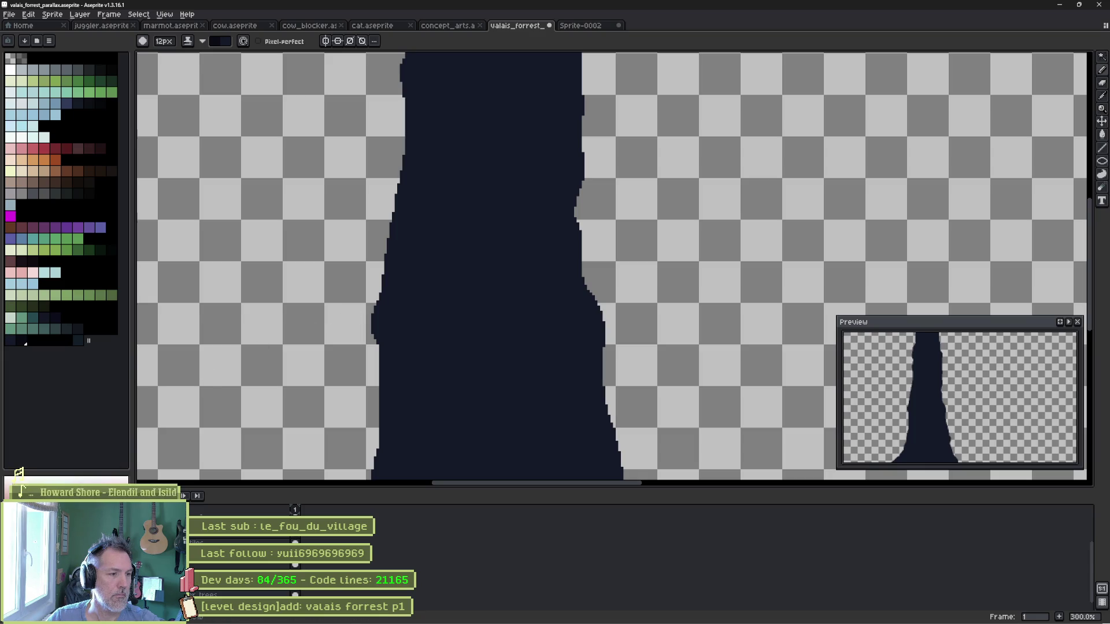
left_click(22, 341)
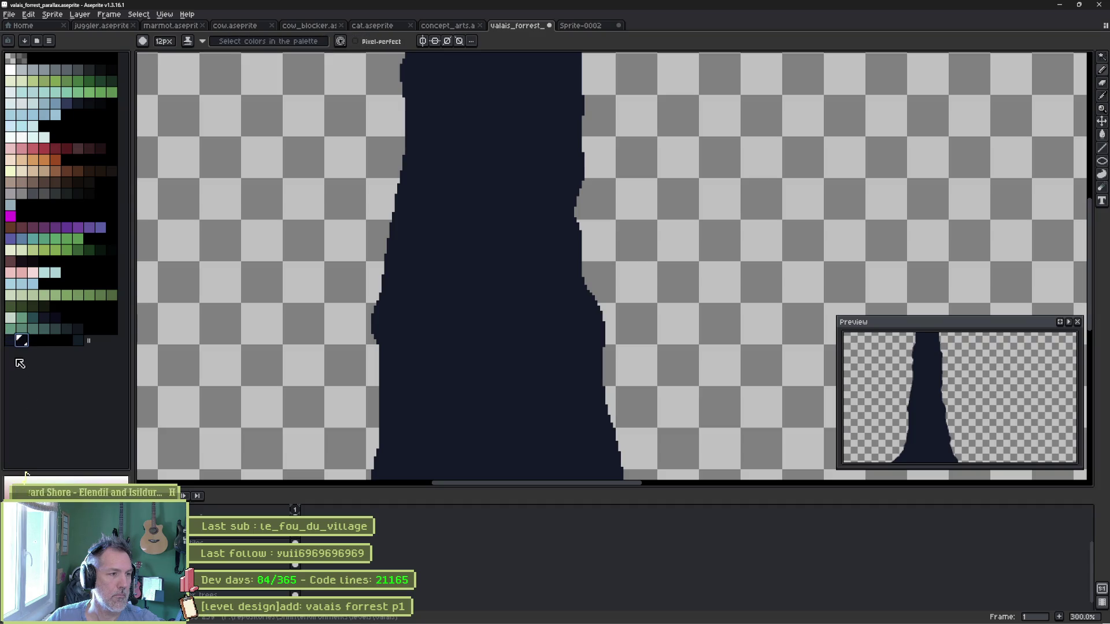
left_click(10, 340)
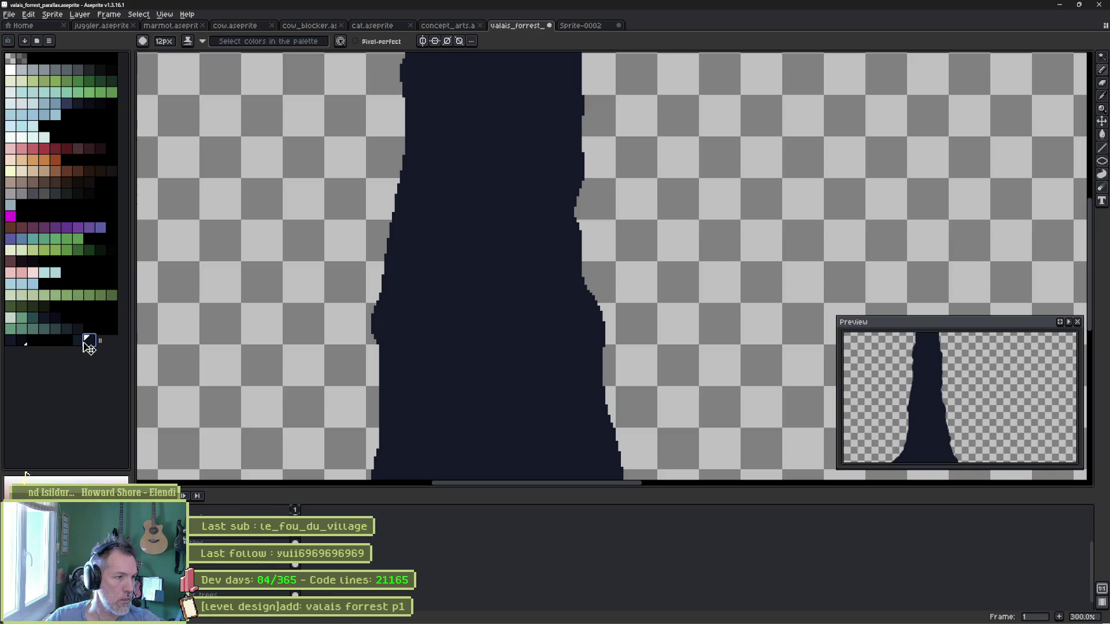
Drag the palette's resize handle to change its length, then zoom over the trunk.
mouse_move(88, 342)
left_mouse_down()
mouse_move(30, 352)
mouse_move(18, 340)
left_mouse_up()
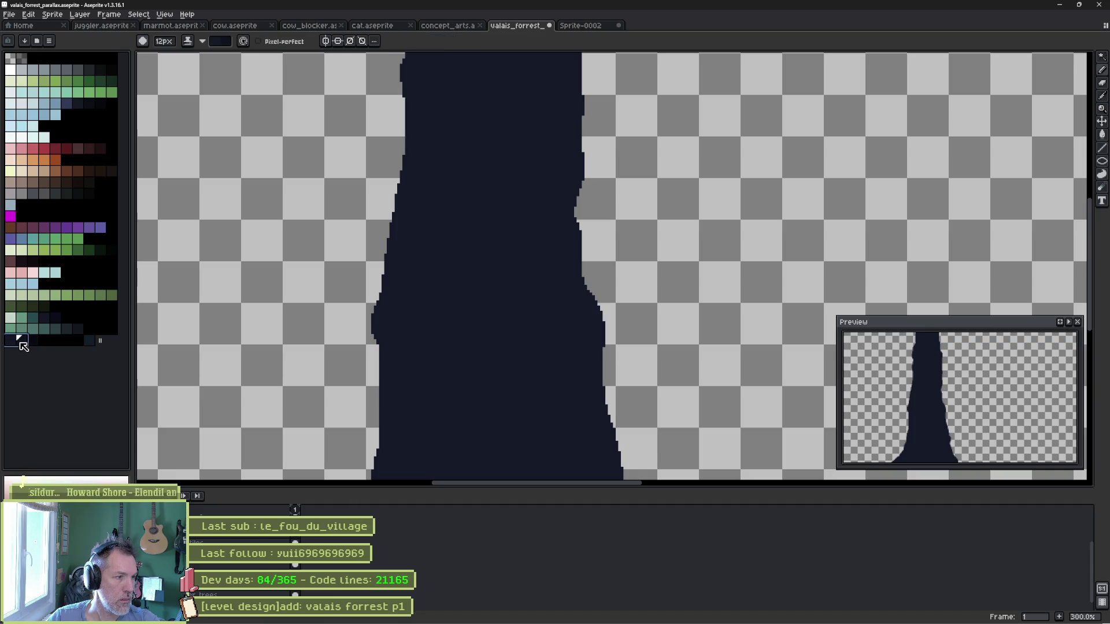
scroll(370, 332, "up", 4)
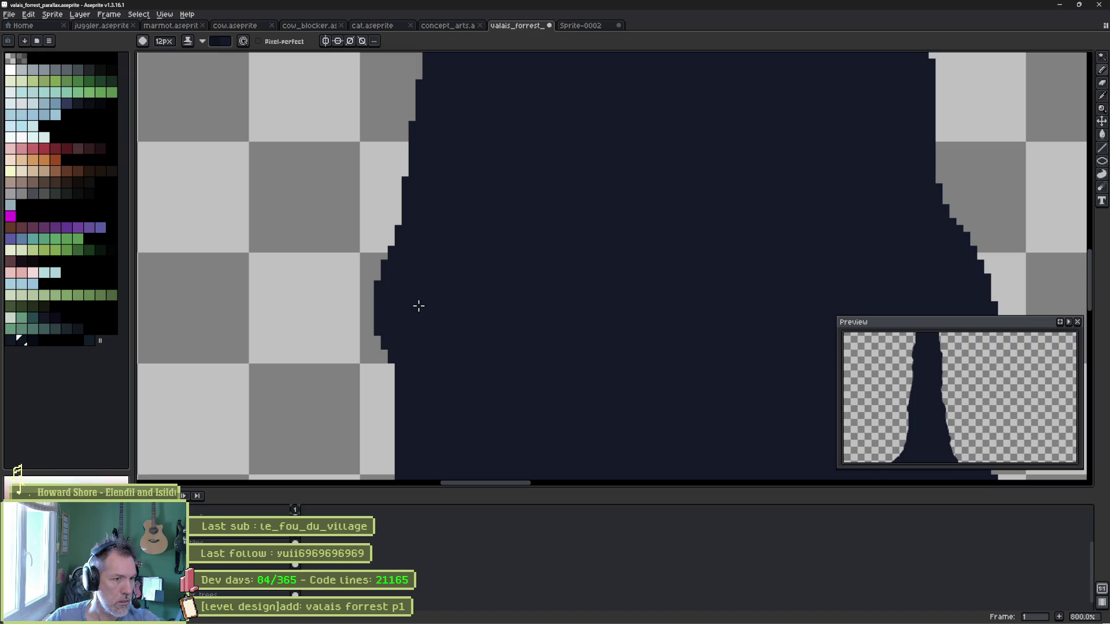
scroll(417, 308, "down", 4)
scroll(436, 286, "down", 2)
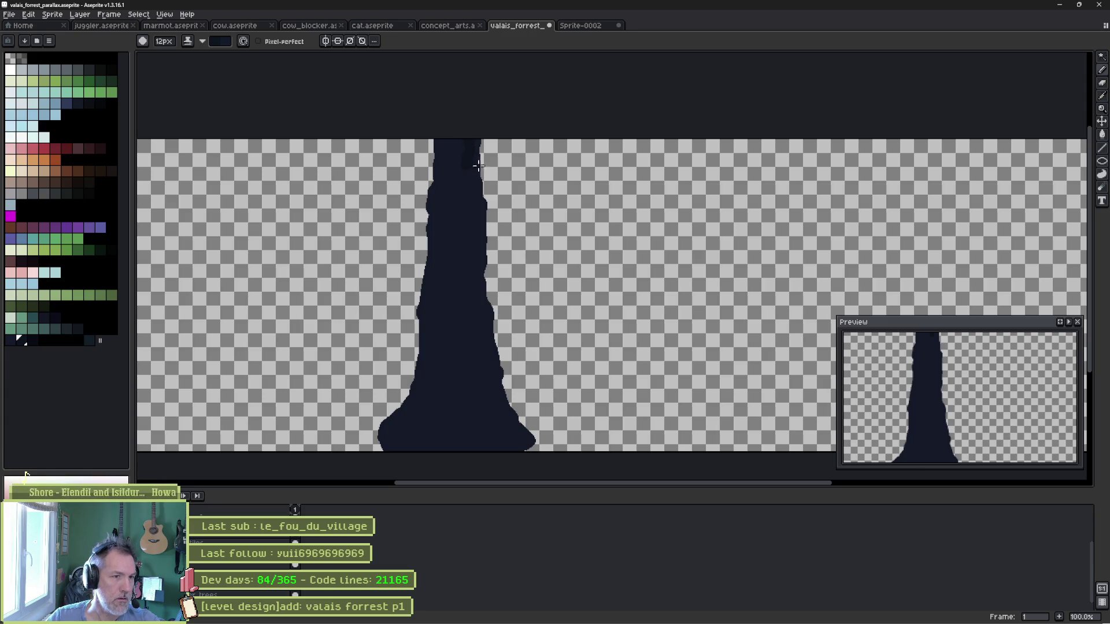
left_click(580, 28)
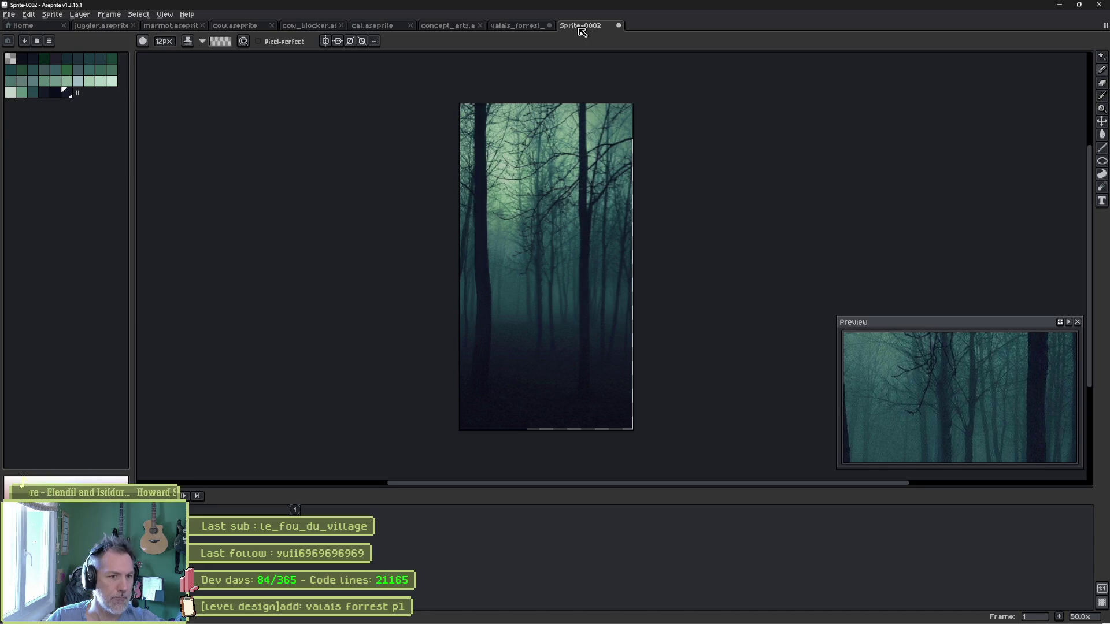
scroll(503, 275, "up", 7)
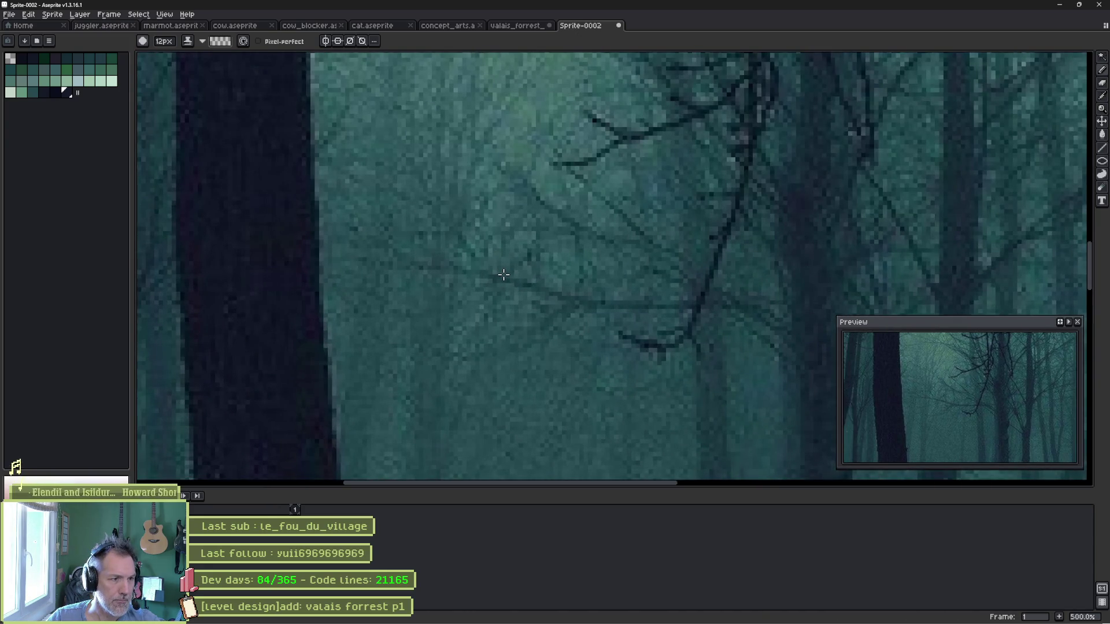
mouse_move(503, 275)
left_mouse_down()
mouse_move(587, 285)
mouse_move(399, 226)
mouse_move(535, 243)
mouse_move(331, 249)
mouse_move(288, 278)
left_mouse_up()
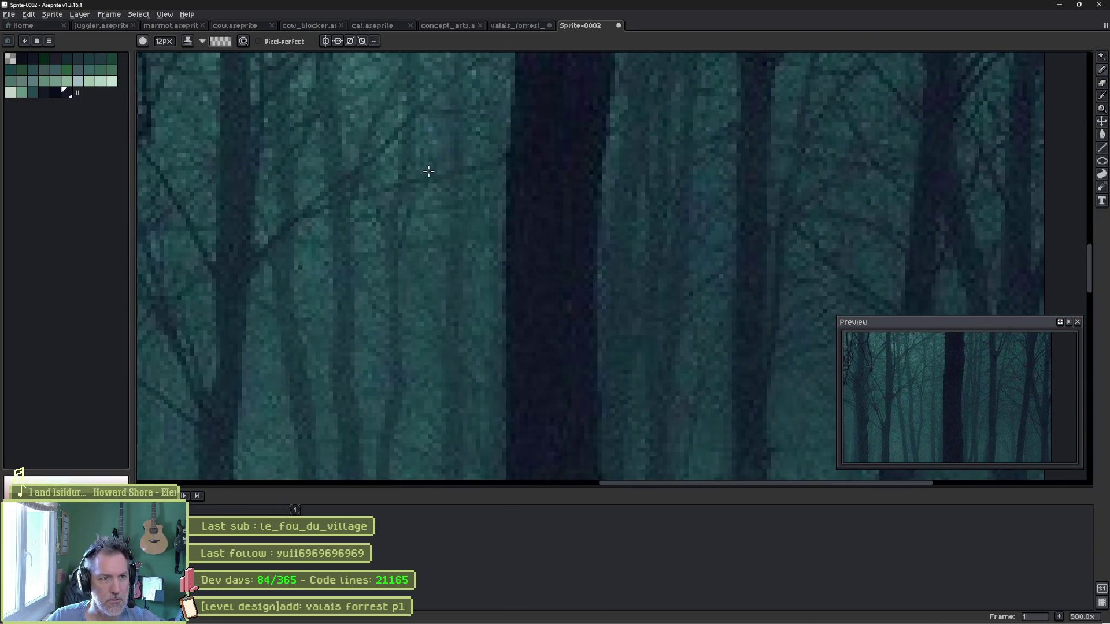
scroll(431, 174, "down", 5)
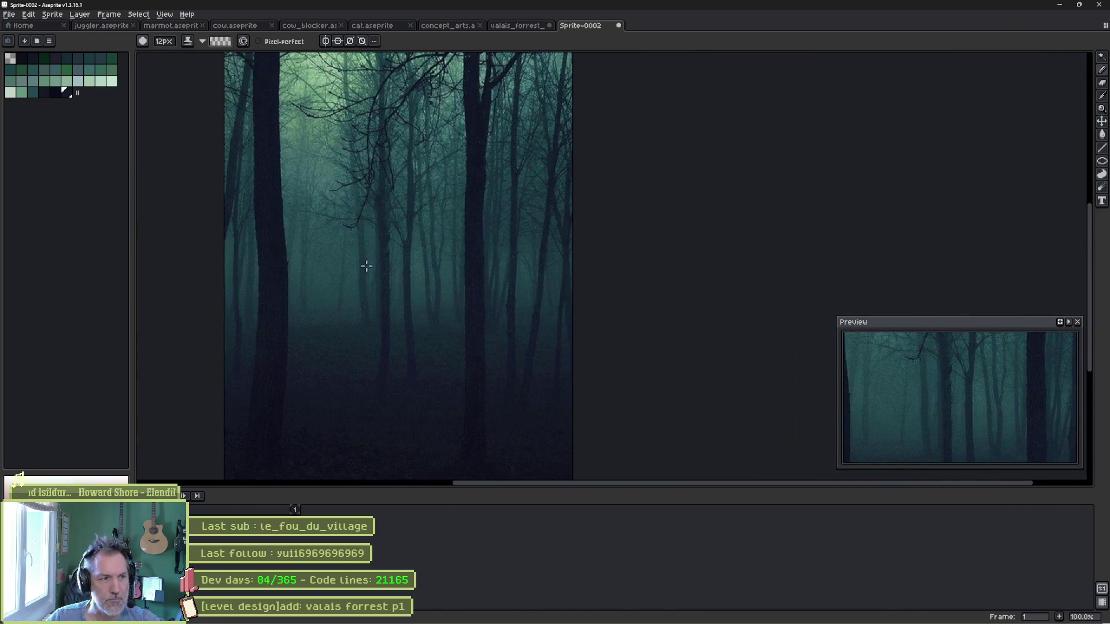
mouse_move(315, 307)
left_mouse_down()
mouse_move(393, 297)
mouse_move(406, 308)
left_mouse_up()
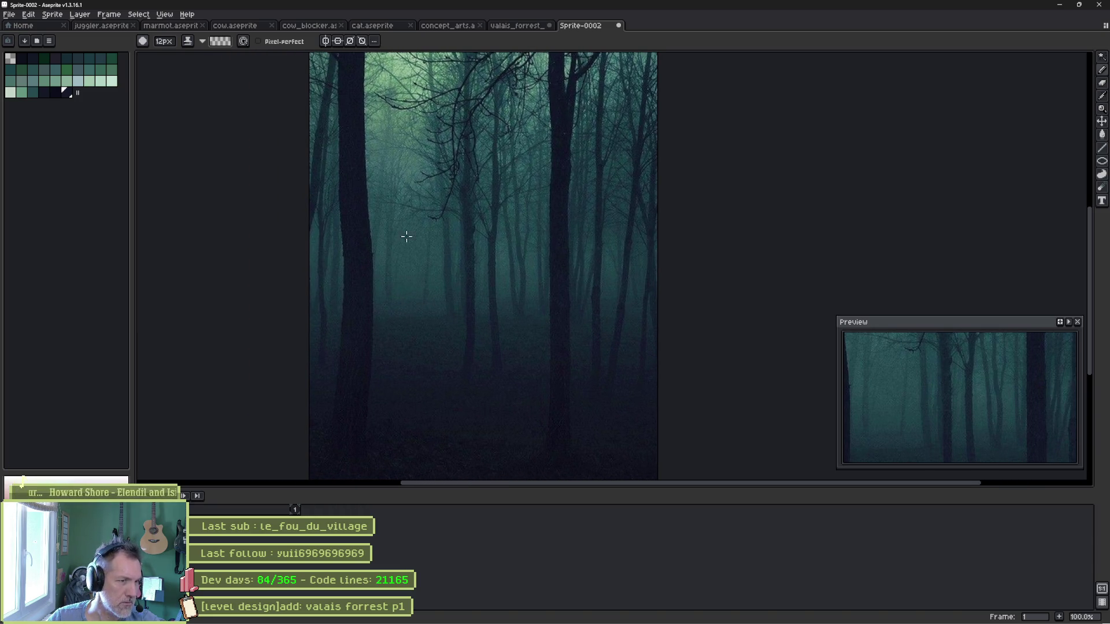
key("ctrl+shift+Tab")
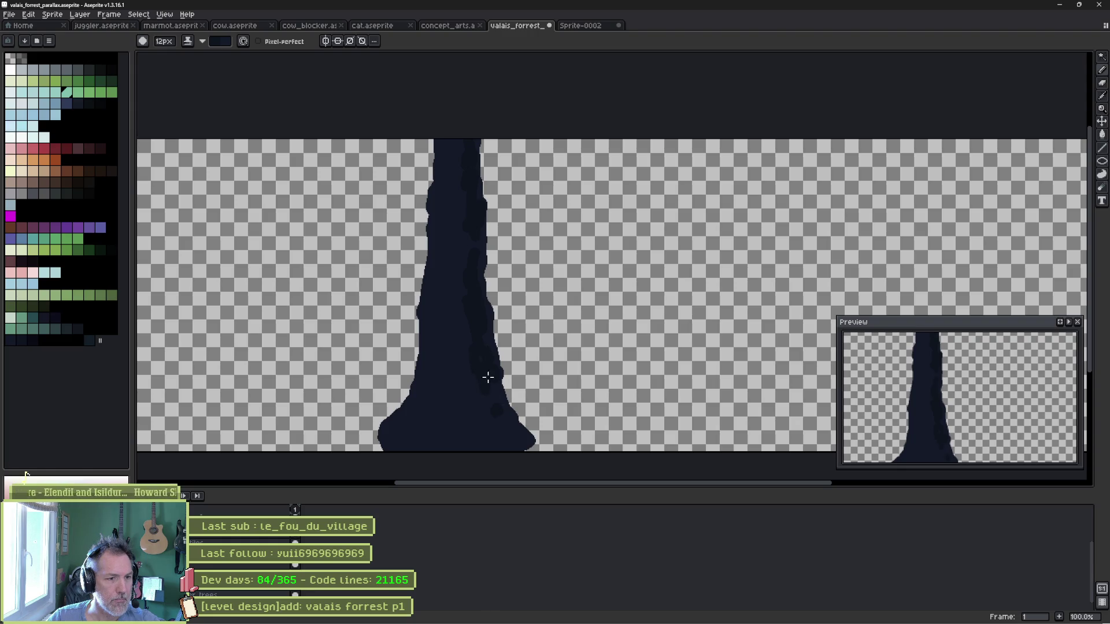
Shrink the brush to 8px and paint darker bark patches along the trunk's lower and middle sections.
key("minus")
key("minus")
key("minus")
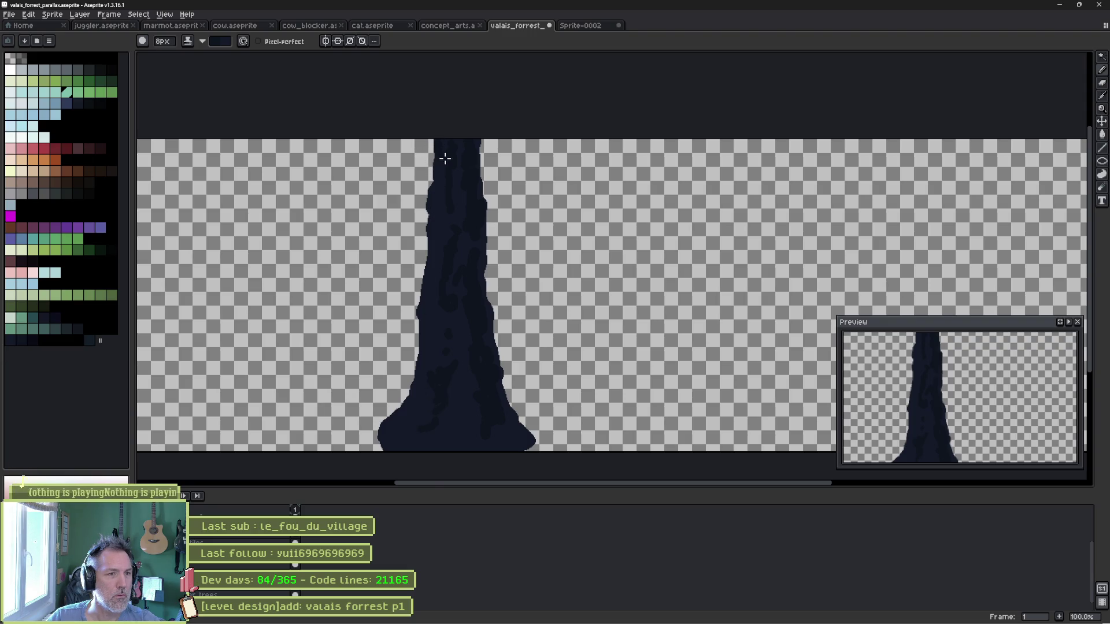
scroll(444, 158, "up", 2)
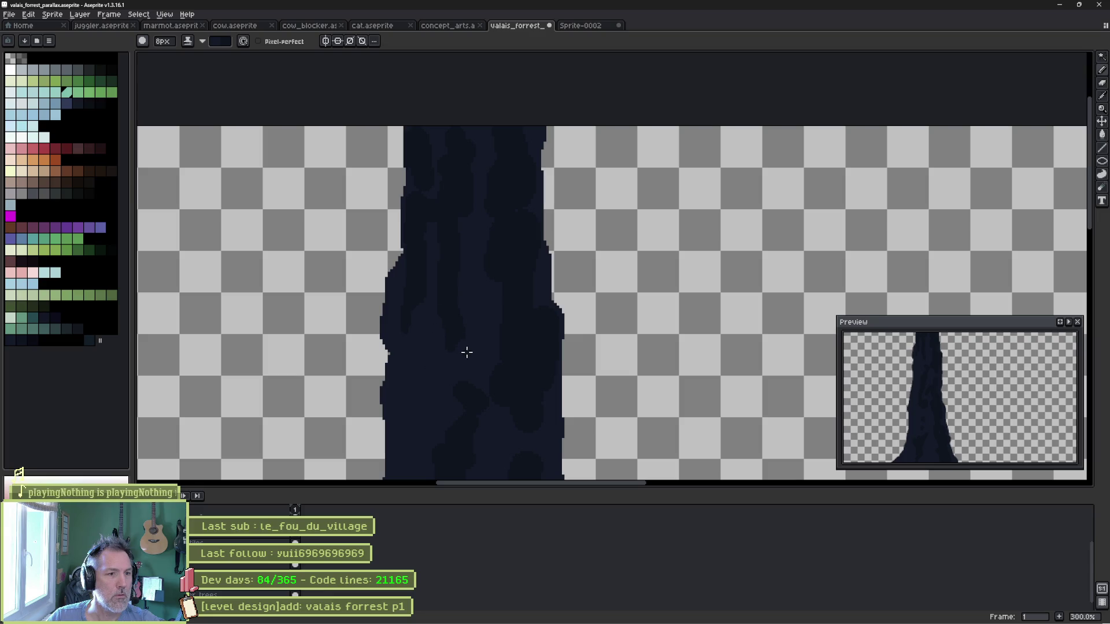
scroll(482, 191, "down", 3)
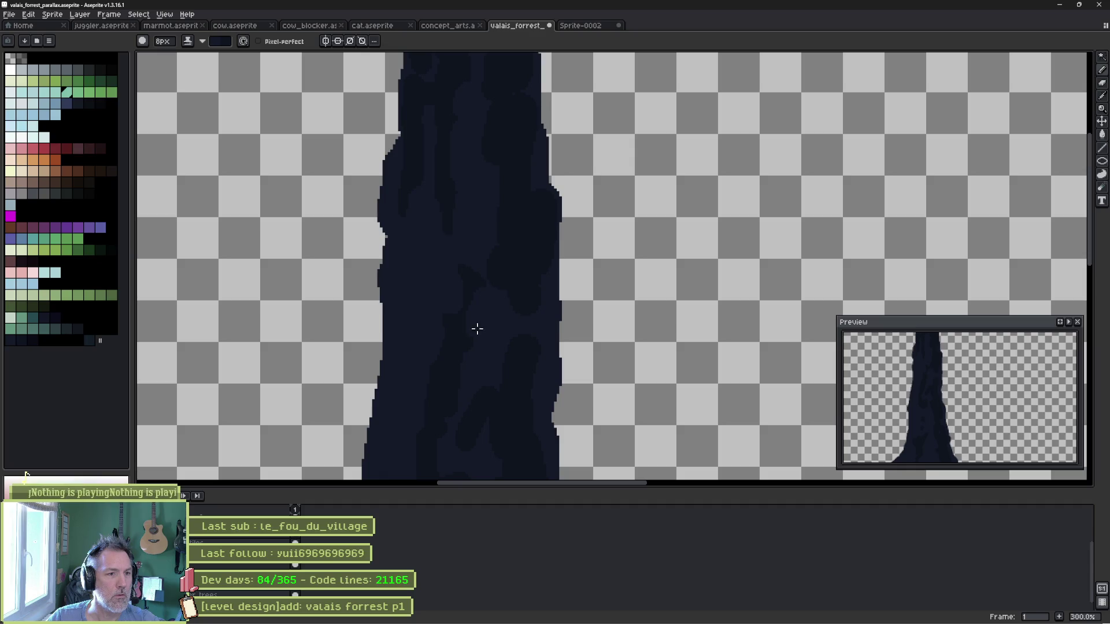
scroll(462, 358, "down", 3)
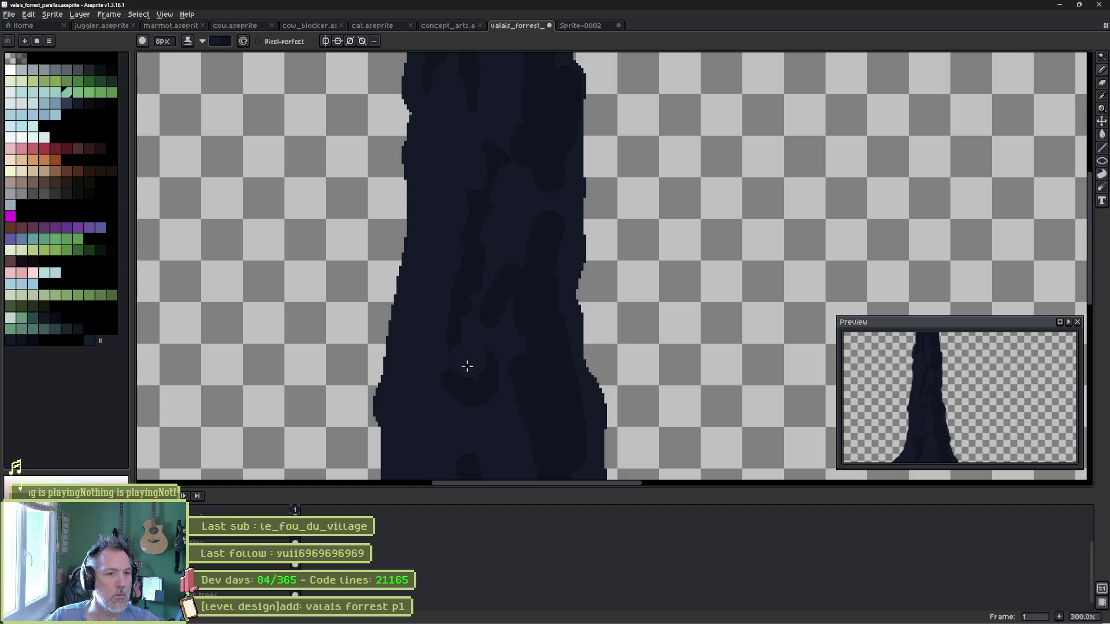
scroll(504, 336, "down", 1)
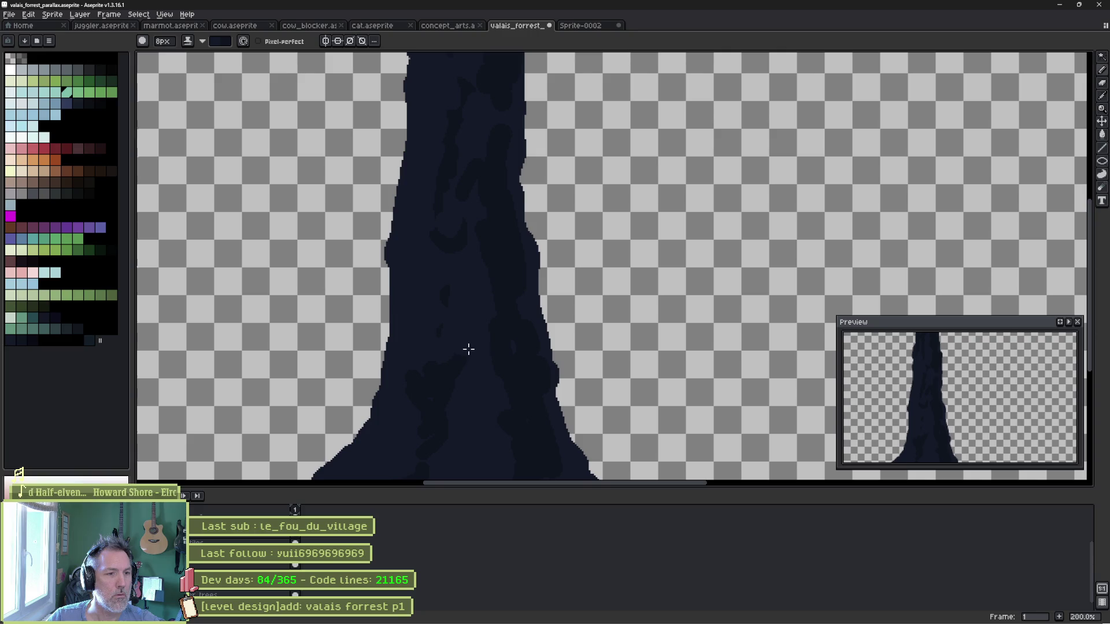
left_click_drag(464, 426, 474, 290)
scroll(466, 292, "down", 1)
scroll(466, 314, "up", 2)
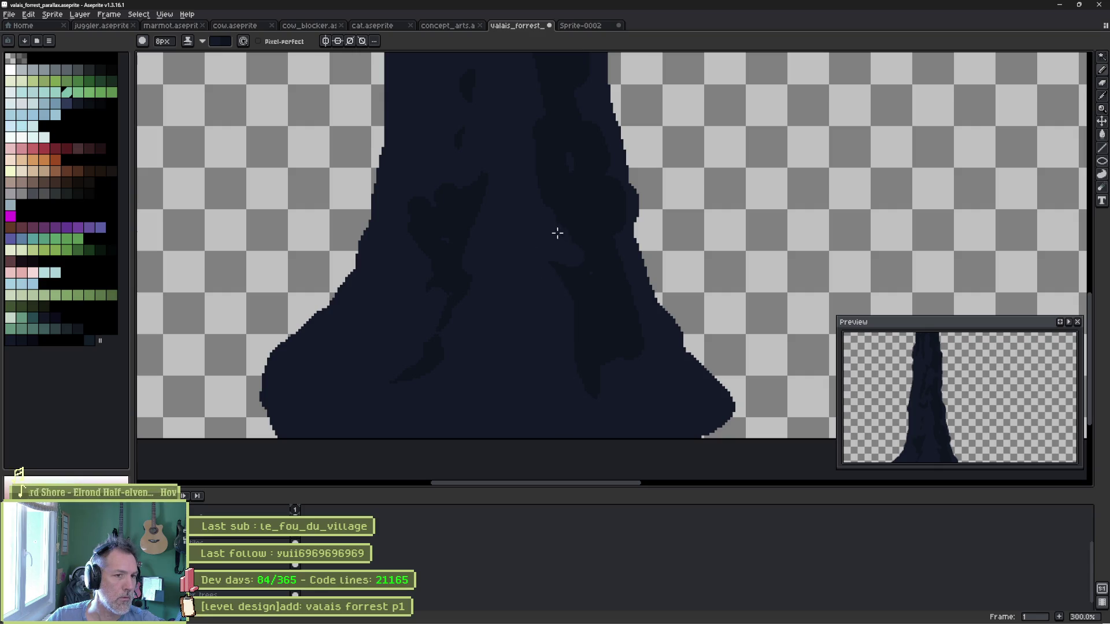
scroll(536, 221, "up", 3)
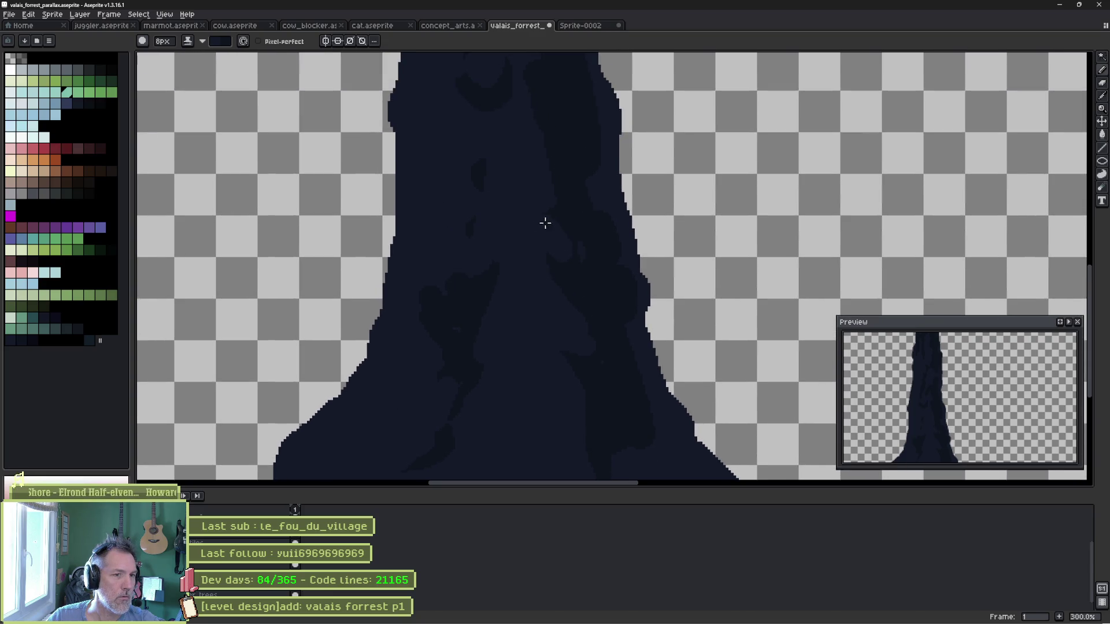
left_click_drag(531, 166, 553, 277)
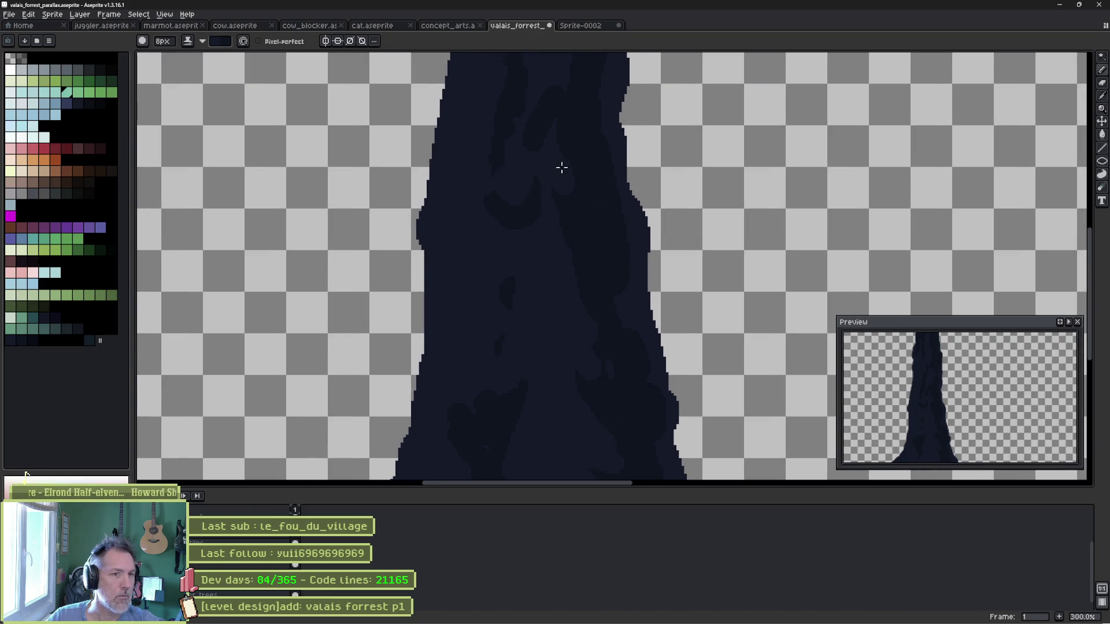
left_click_drag(560, 166, 545, 217)
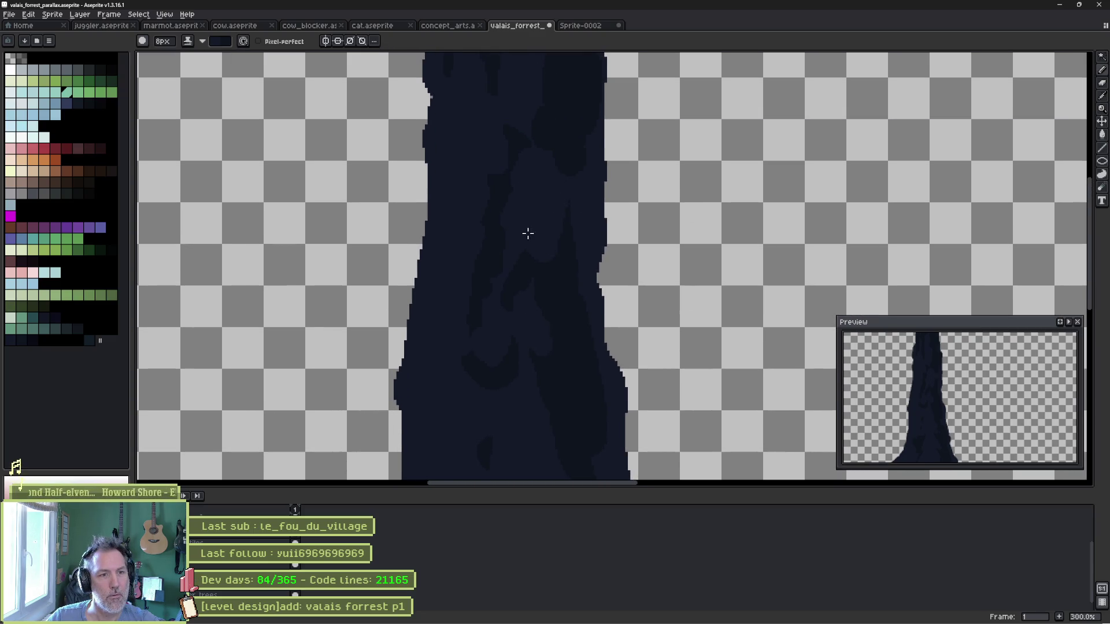
scroll(531, 241, "down", 2)
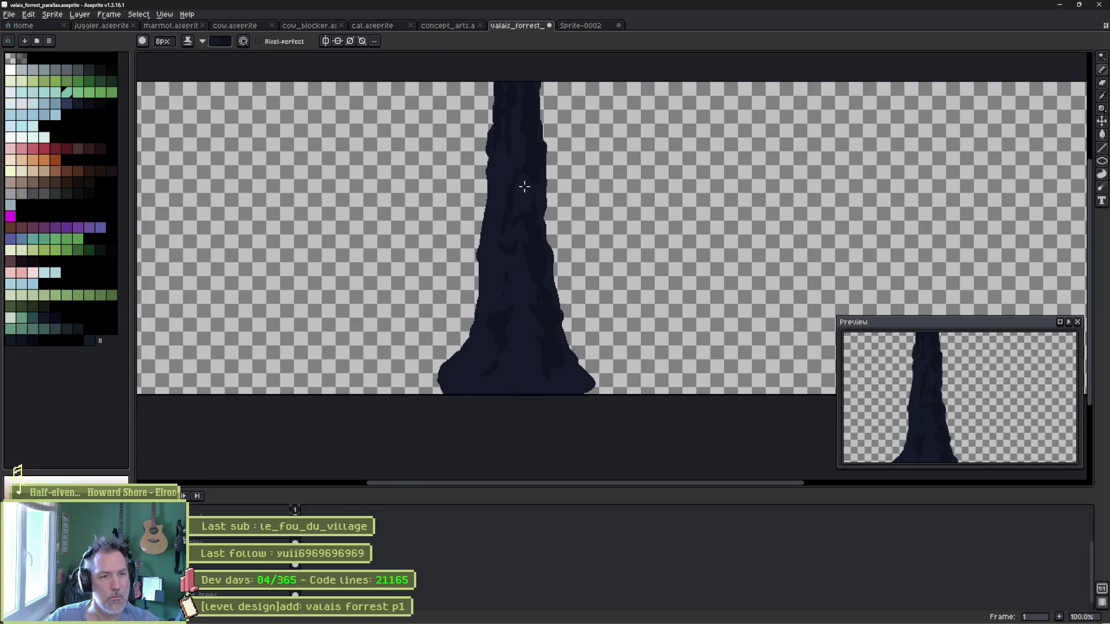
scroll(558, 134, "up", 1)
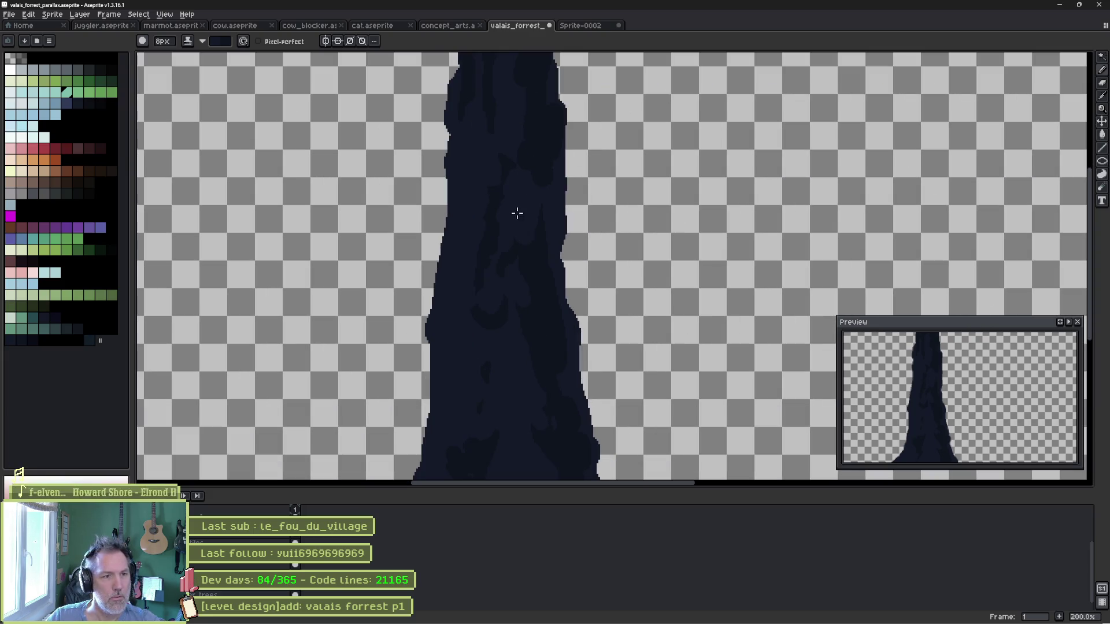
scroll(513, 305, "up", 2)
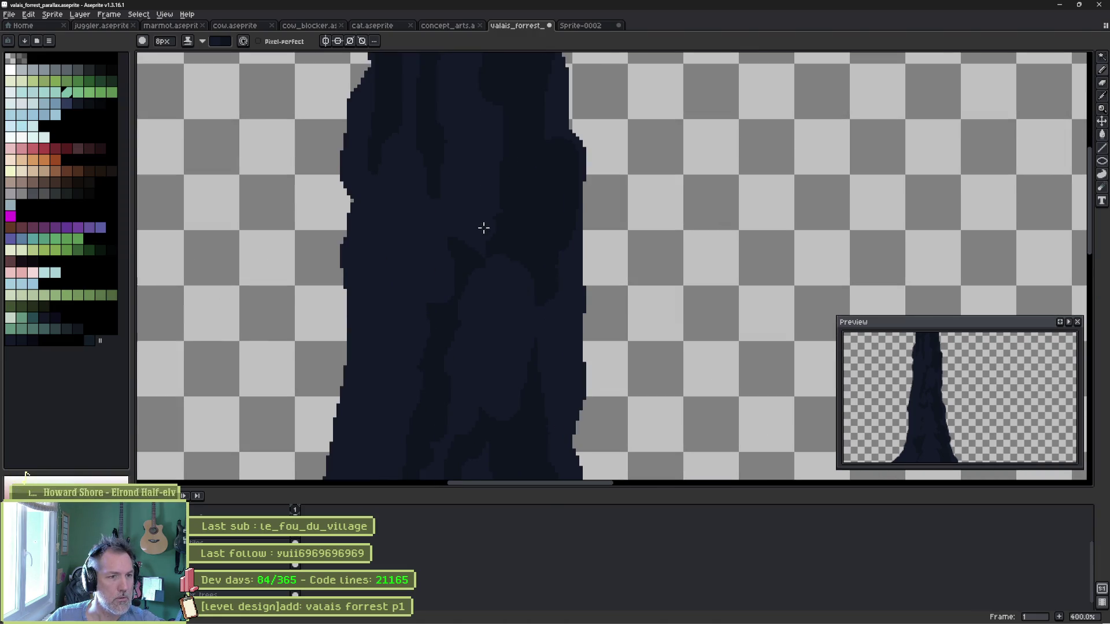
Texture the trunk's upper end with bark, then move the trunk right of centre.
mouse_move(505, 203)
left_mouse_down()
mouse_move(486, 179)
mouse_move(506, 224)
left_mouse_up()
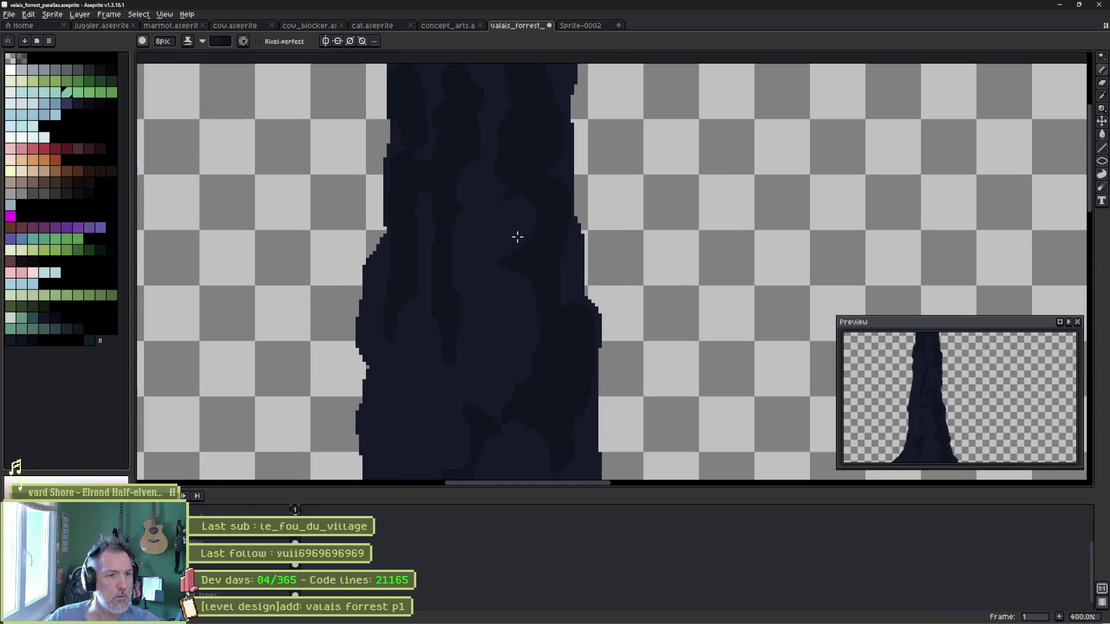
left_click_drag(509, 200, 505, 274)
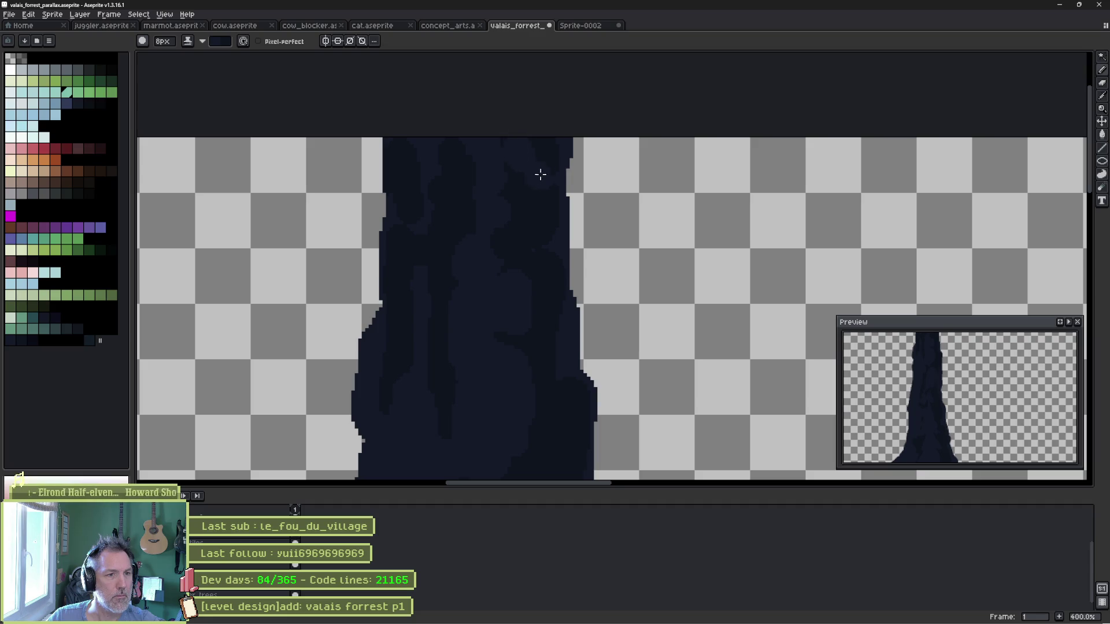
scroll(548, 226, "down", 1)
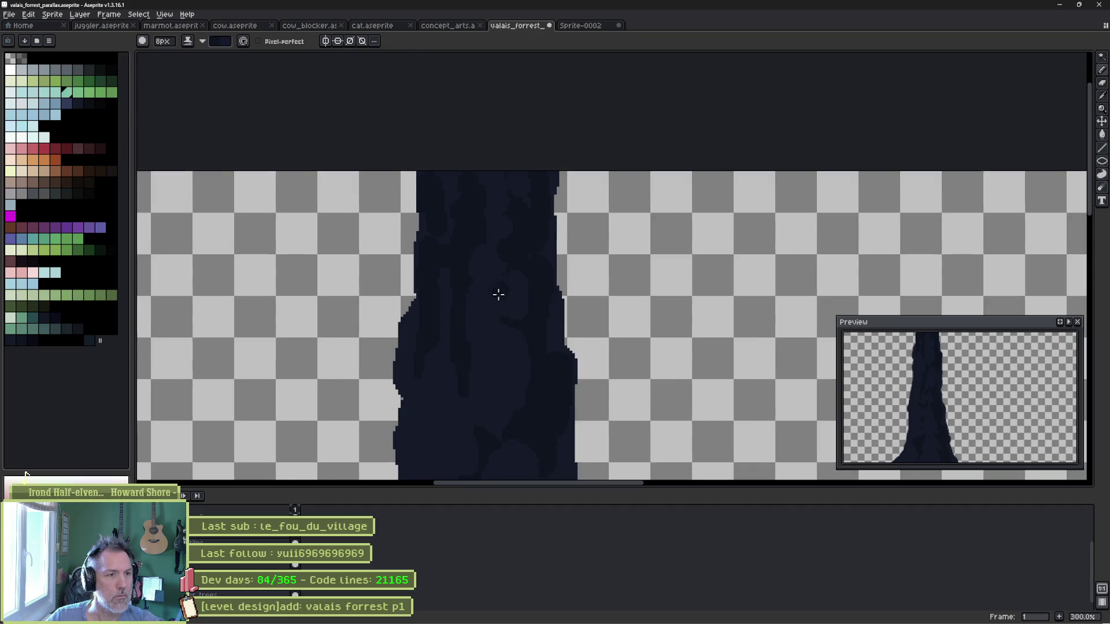
left_click_drag(495, 292, 453, 208)
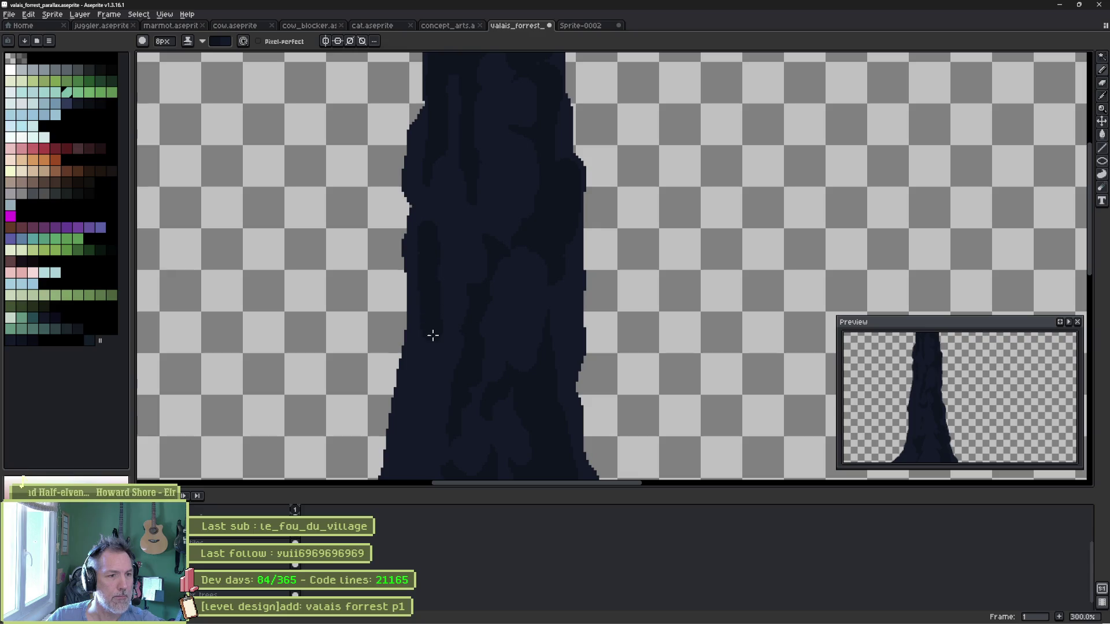
left_click_drag(428, 364, 486, 232)
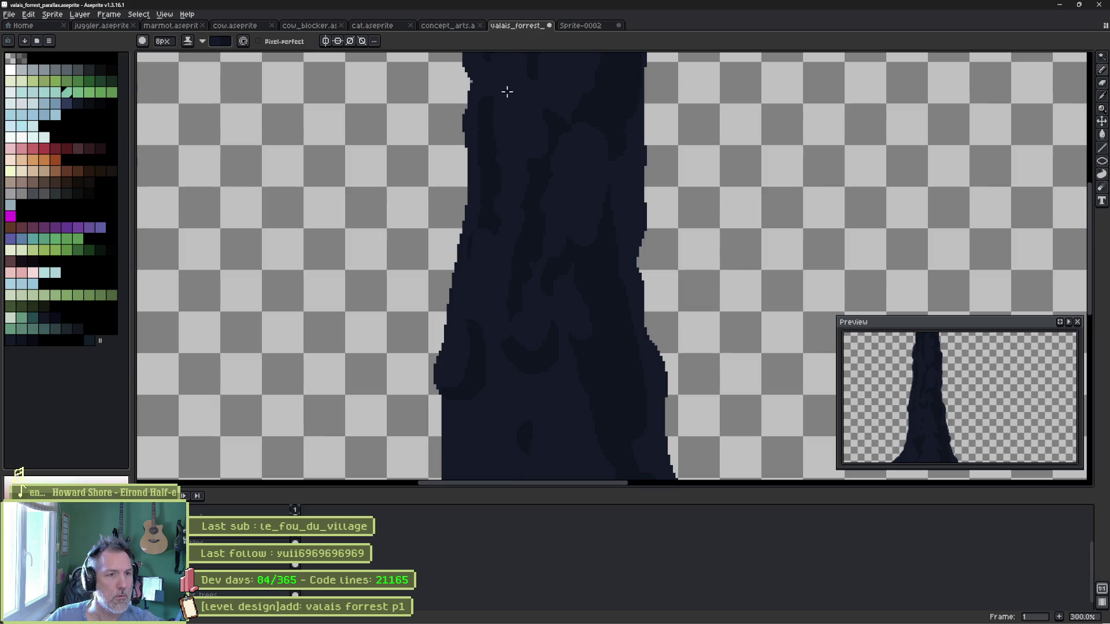
scroll(511, 173, "down", 1)
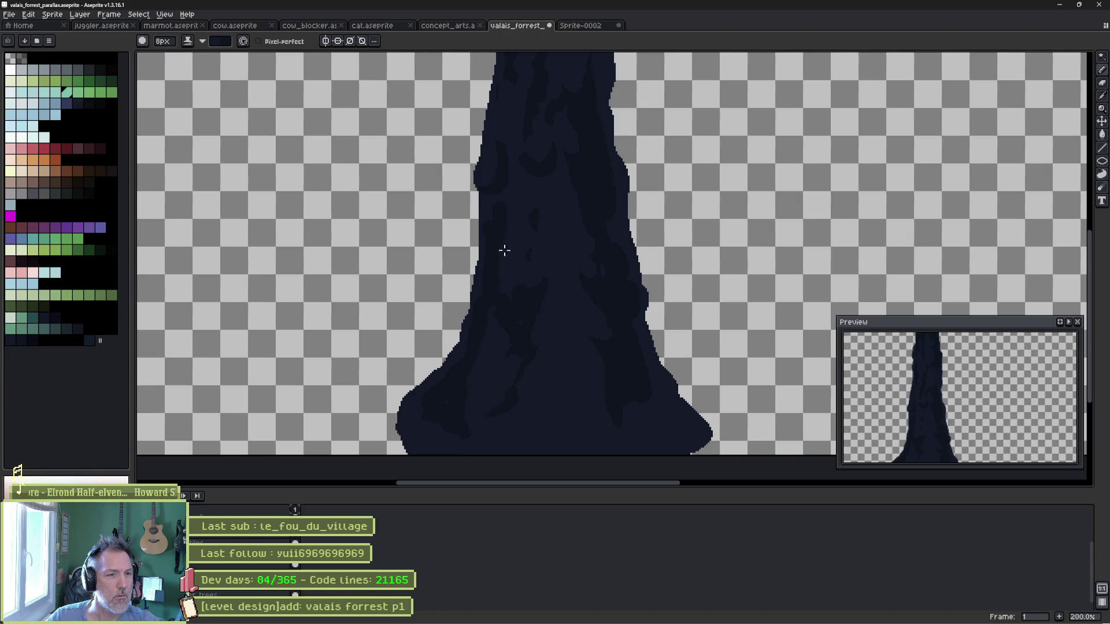
scroll(517, 217, "down", 2)
left_click_drag(555, 203, 518, 314)
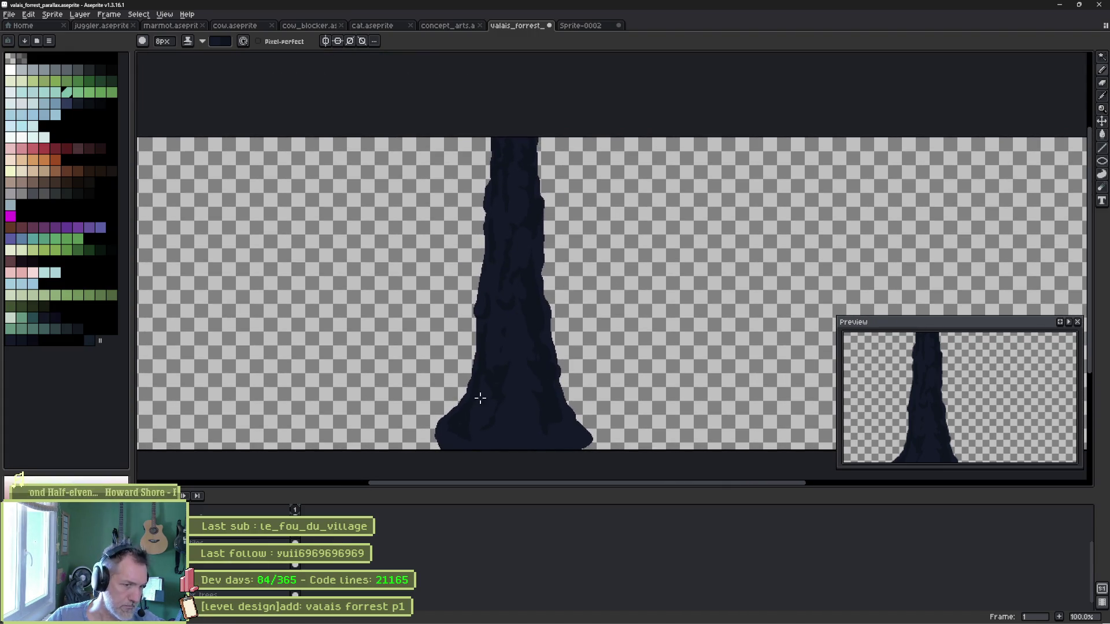
key("v")
mouse_move(510, 341)
left_mouse_down()
mouse_move(682, 347)
mouse_move(496, 362)
mouse_move(657, 361)
left_mouse_up()
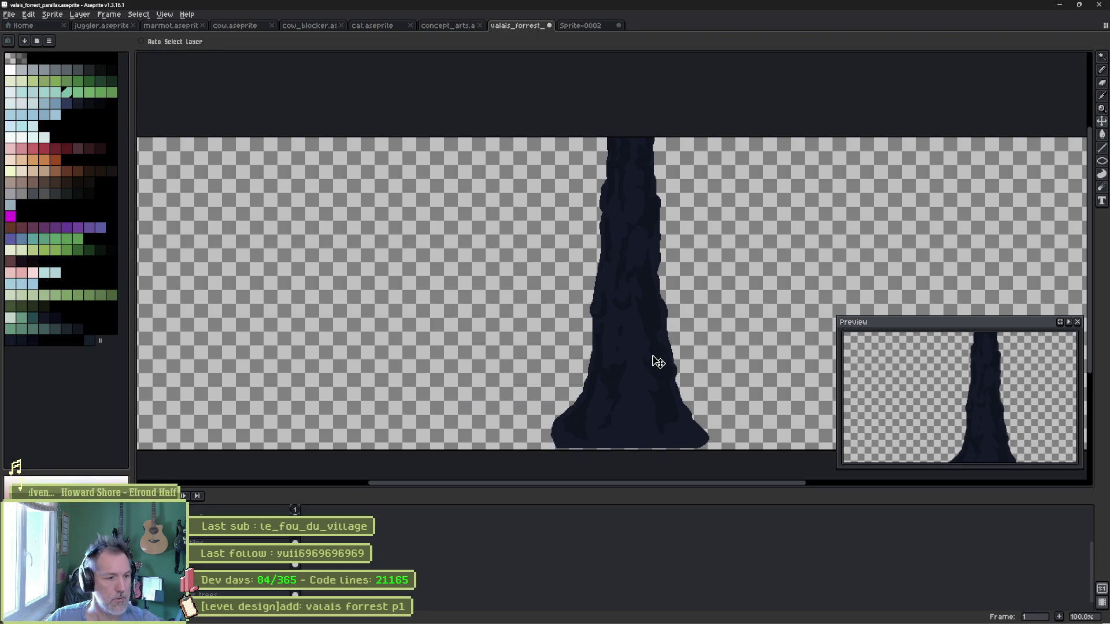
Undo the trunk shift, marquee-select the trunk, and drop a copy just to its right.
key("ctrl+z")
key("ctrl+z")
key("ctrl+z")
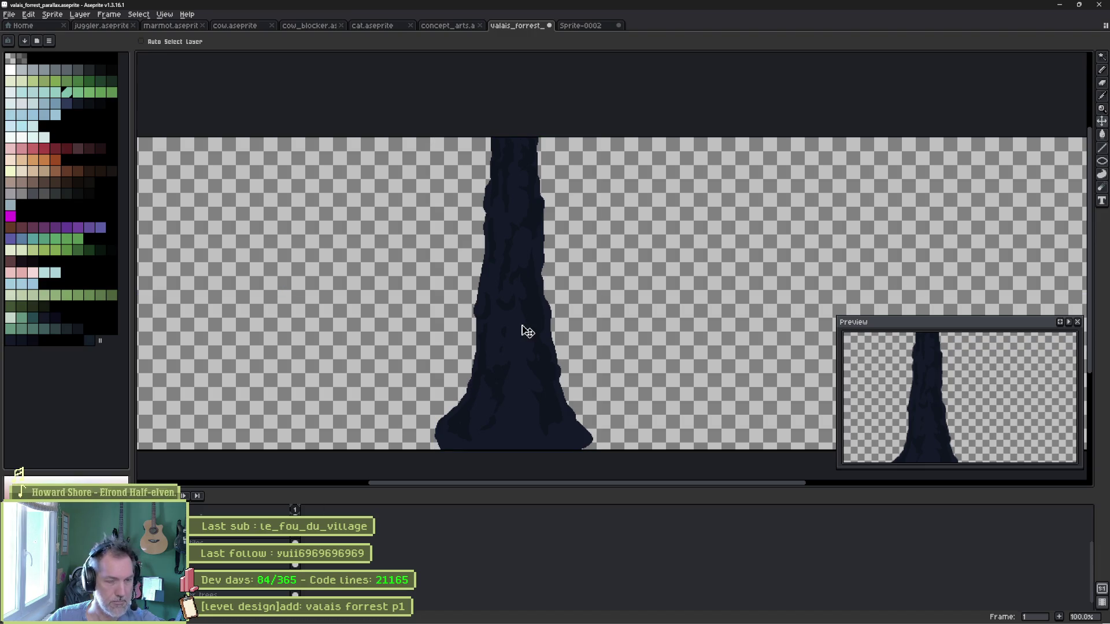
key("m")
left_click_drag(403, 134, 636, 459)
scroll(636, 457, "down", 1)
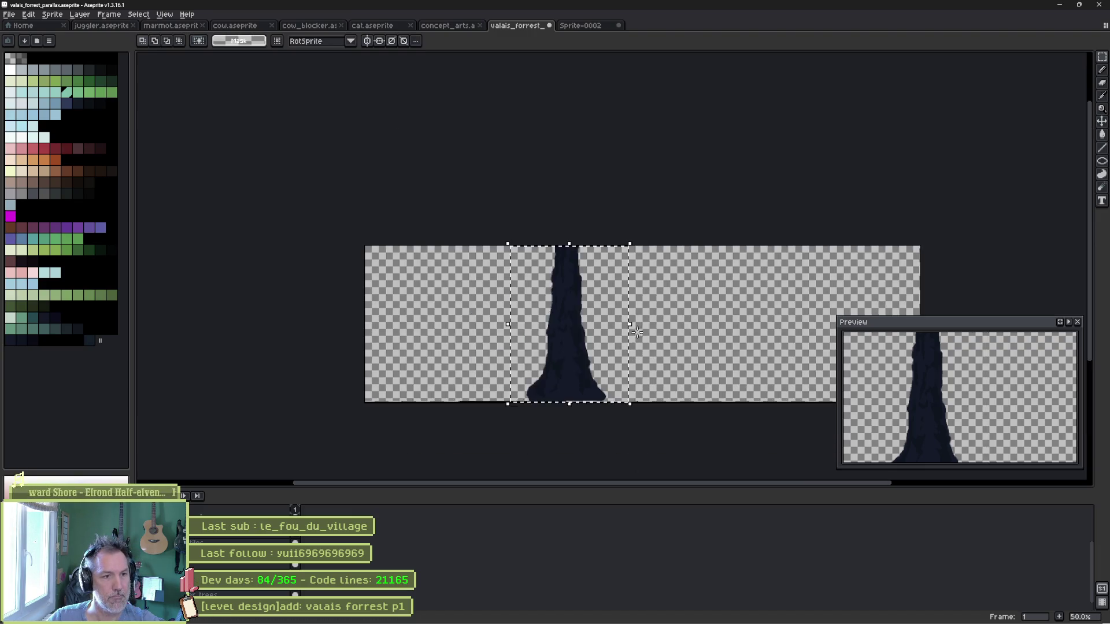
left_click_drag(463, 373, 680, 373)
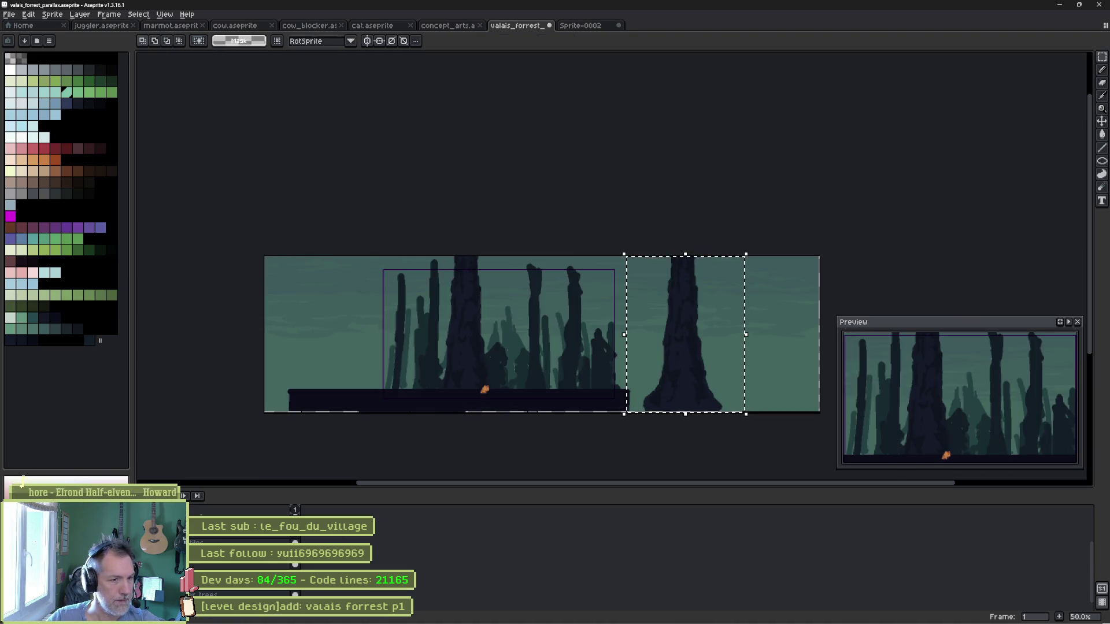
key("Return")
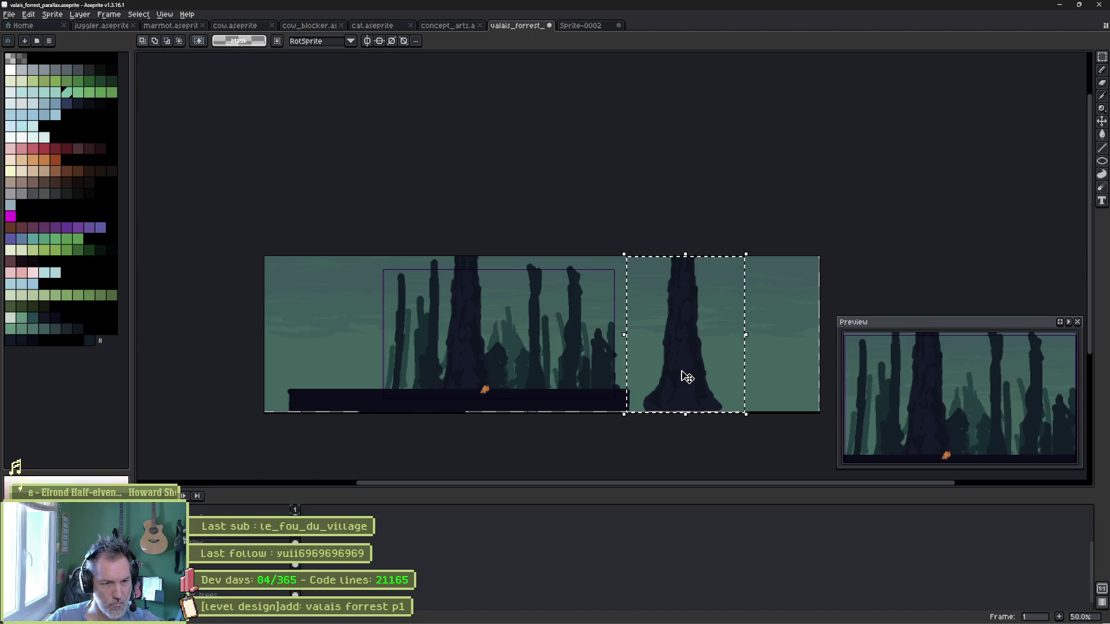
left_click_drag(686, 376, 614, 379)
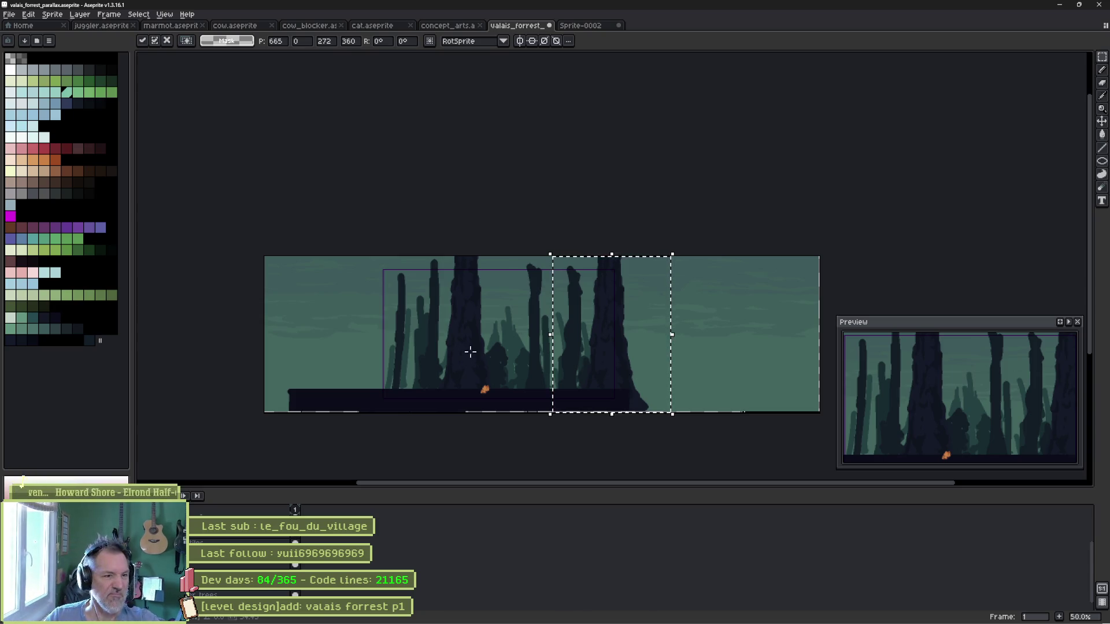
key("Return")
scroll(457, 326, "up", 1)
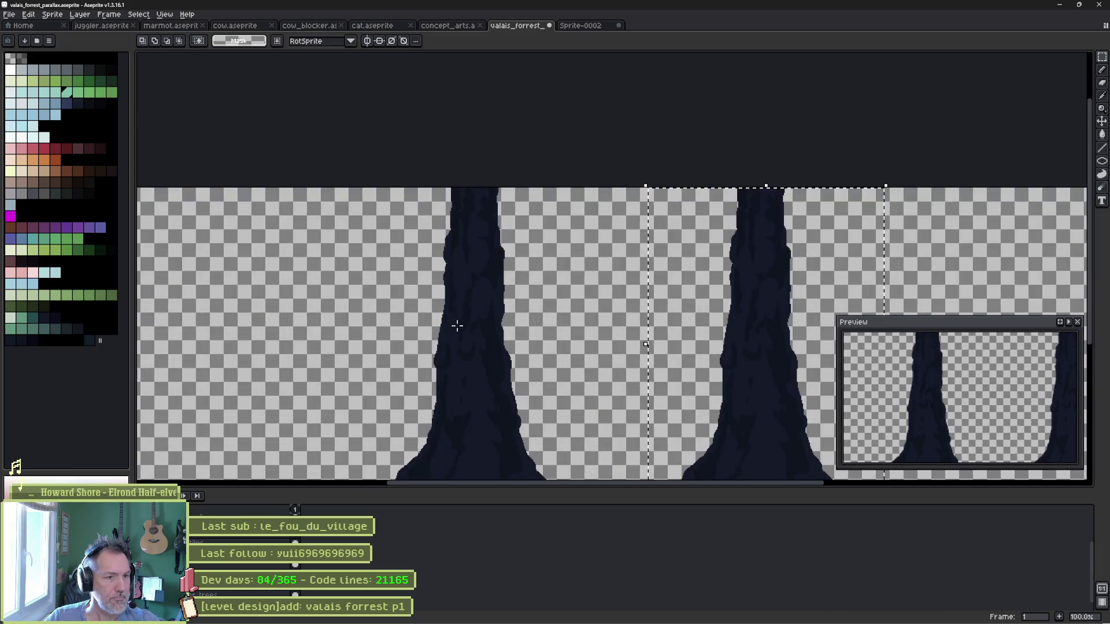
scroll(463, 336, "up", 2)
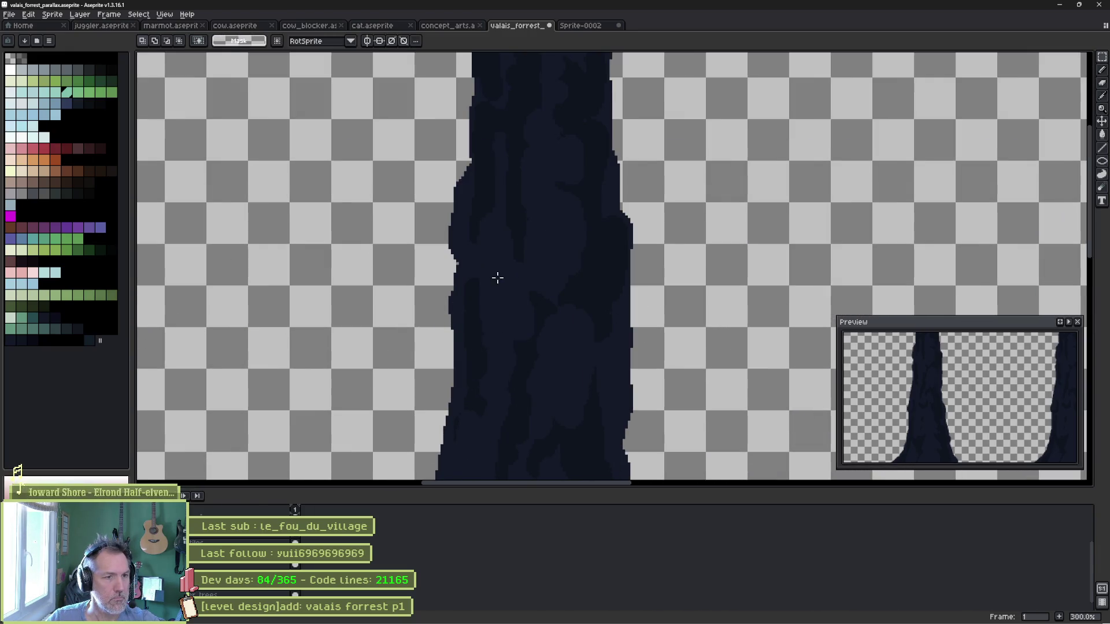
scroll(457, 243, "down", 1)
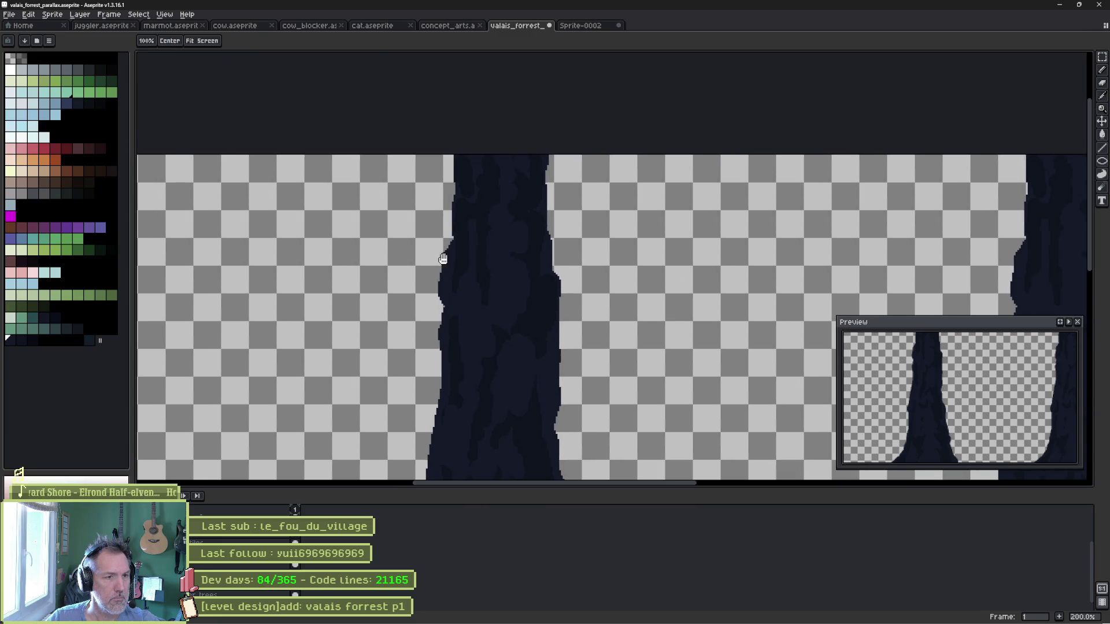
Paint a long gnarled branch reaching left and erase the twig hanging beneath it.
key("space")
key("e")
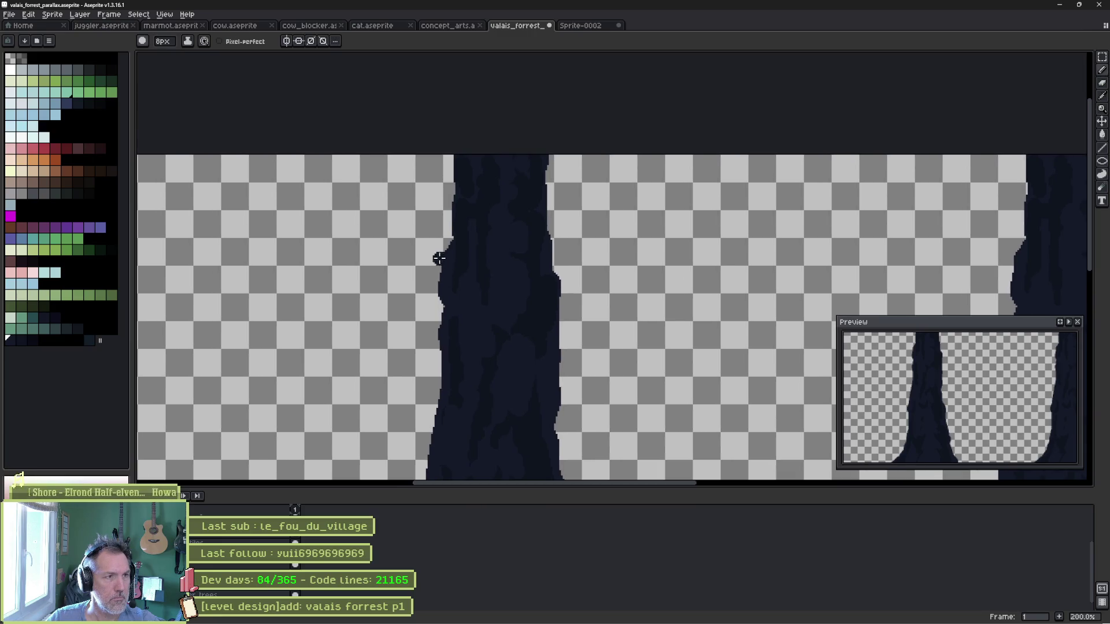
mouse_move(445, 263)
left_mouse_down()
mouse_move(419, 250)
mouse_move(382, 253)
mouse_move(326, 288)
mouse_move(342, 282)
left_mouse_up()
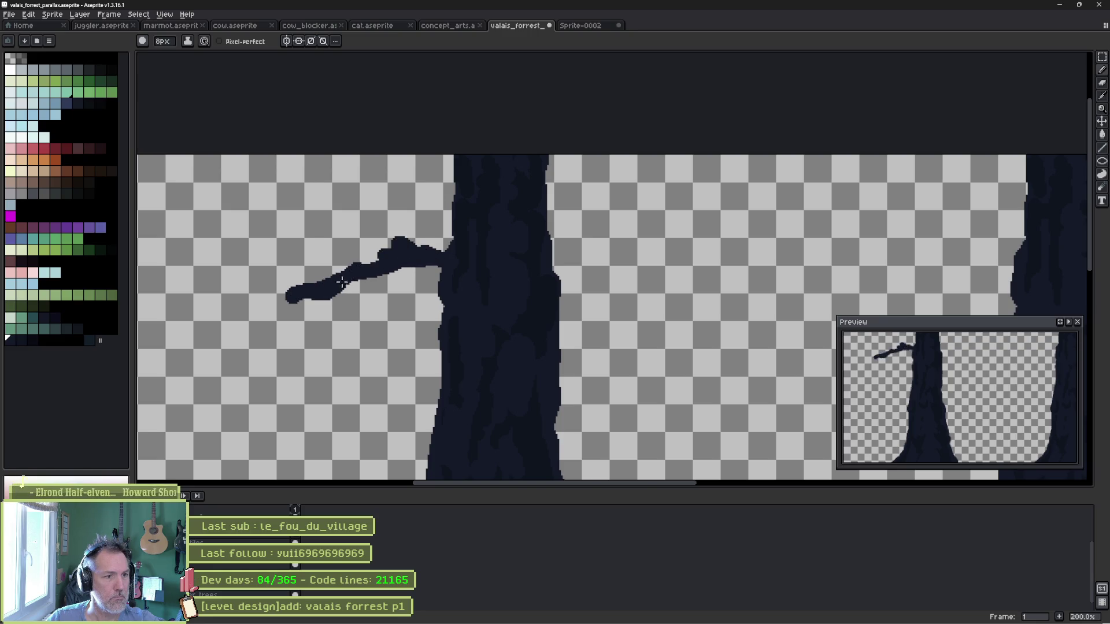
mouse_move(414, 264)
left_mouse_down()
mouse_move(430, 276)
mouse_move(384, 274)
mouse_move(377, 305)
left_mouse_up()
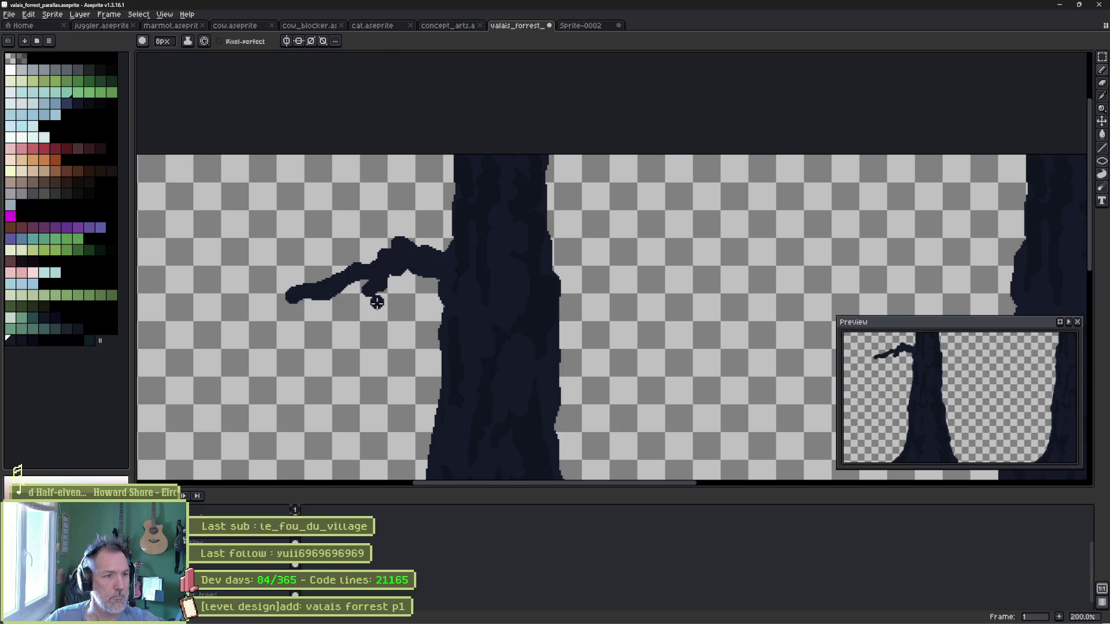
key("e")
mouse_move(379, 292)
left_mouse_down()
mouse_move(295, 304)
mouse_move(310, 279)
mouse_move(383, 252)
left_mouse_up()
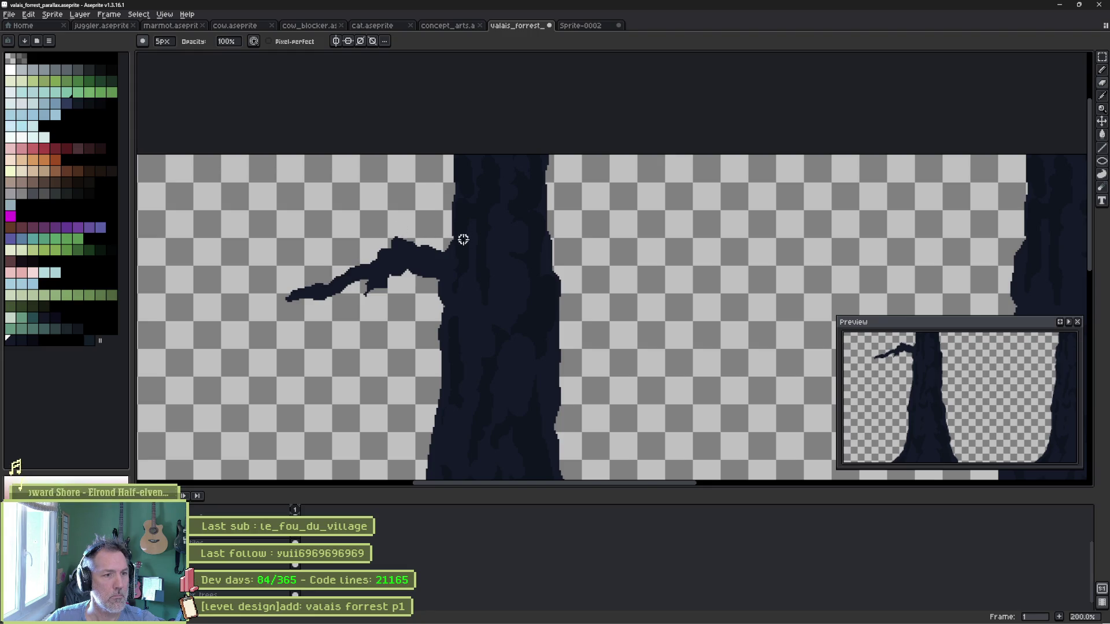
key("e")
Draw a short clawed branch on the trunk's right with a small downward twig and bump.
left_click_drag(572, 292, 518, 270)
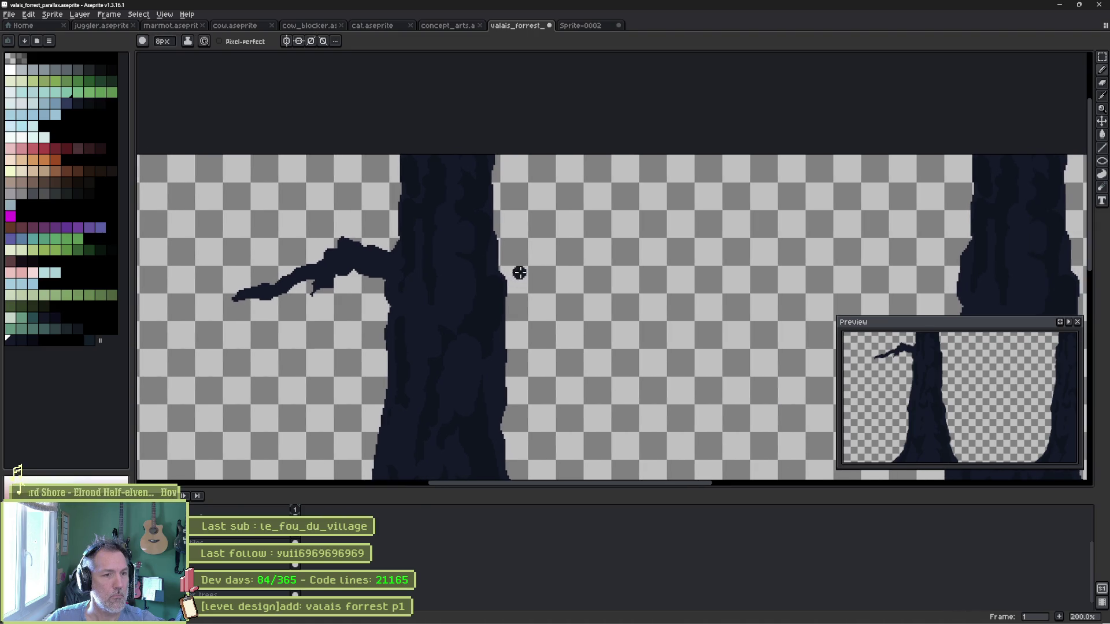
mouse_move(511, 314)
left_mouse_down()
mouse_move(552, 285)
mouse_move(574, 323)
left_mouse_up()
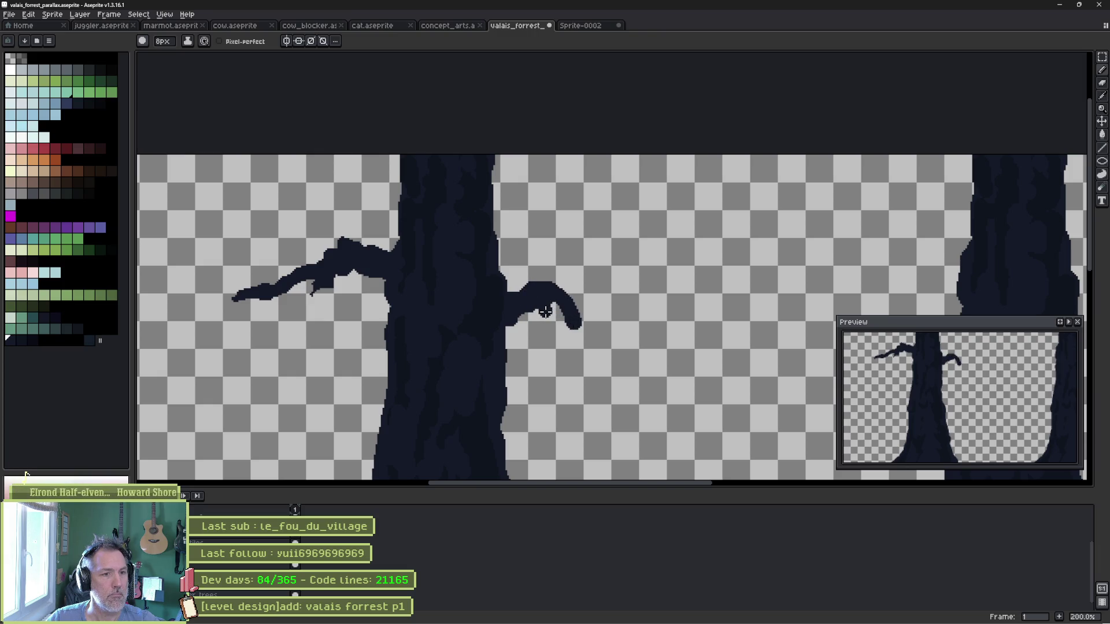
key("minus")
key("minus")
key("minus")
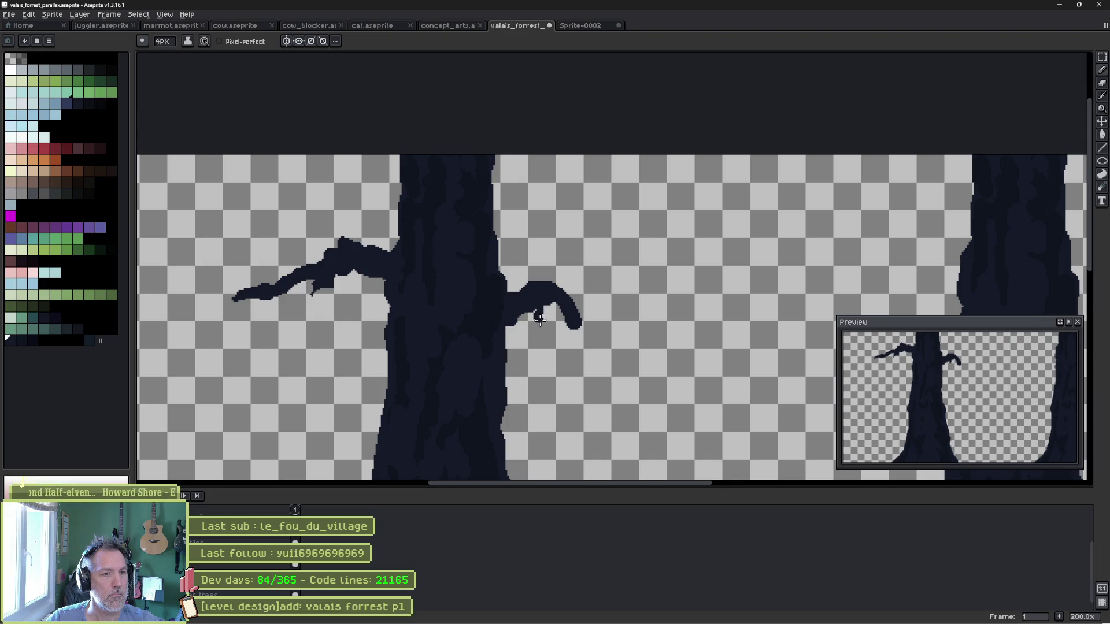
left_click_drag(531, 329, 535, 337)
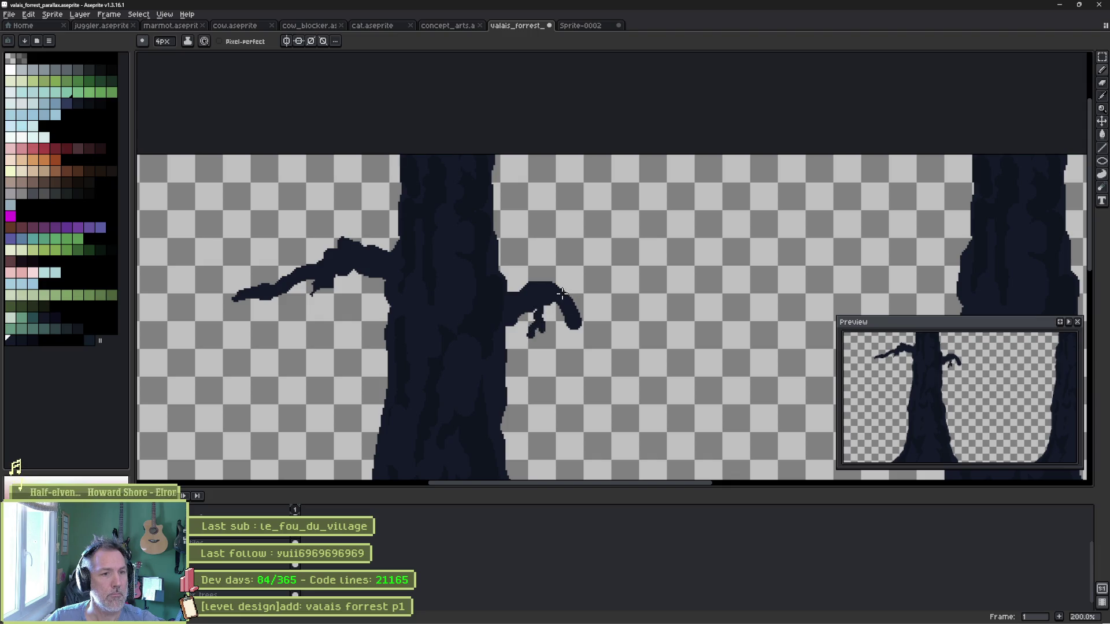
key("plus")
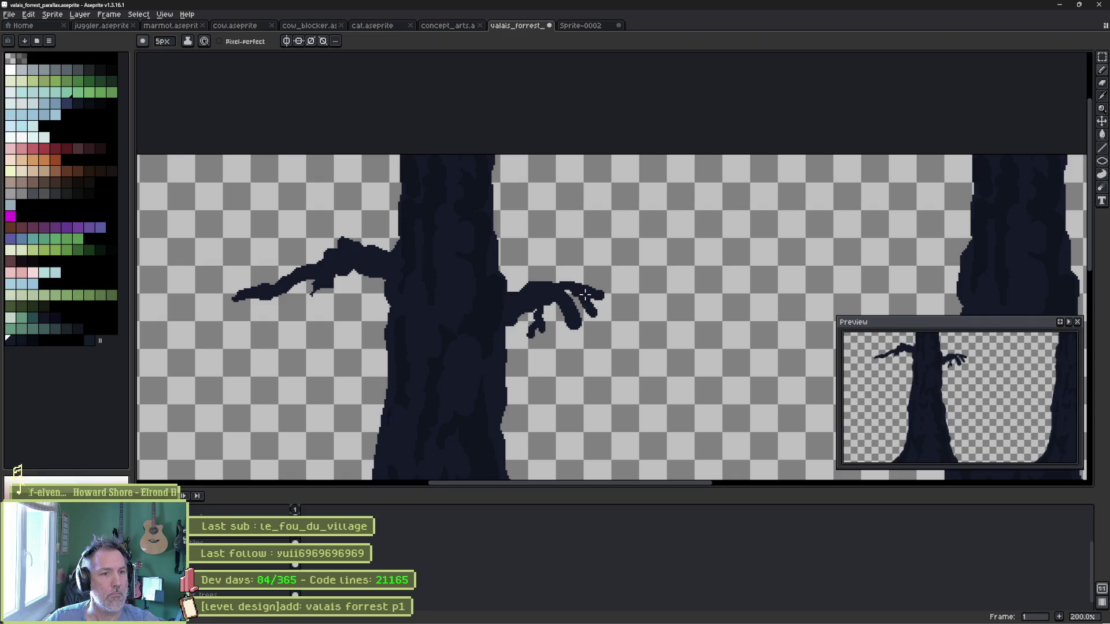
left_click_drag(539, 284, 544, 277)
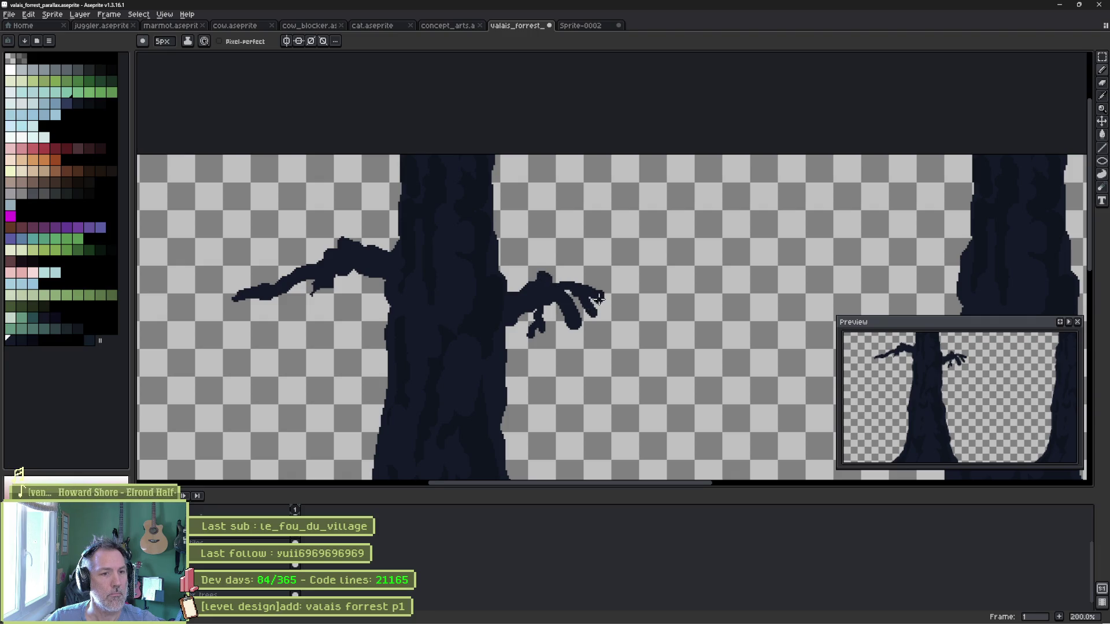
scroll(598, 298, "up", 3)
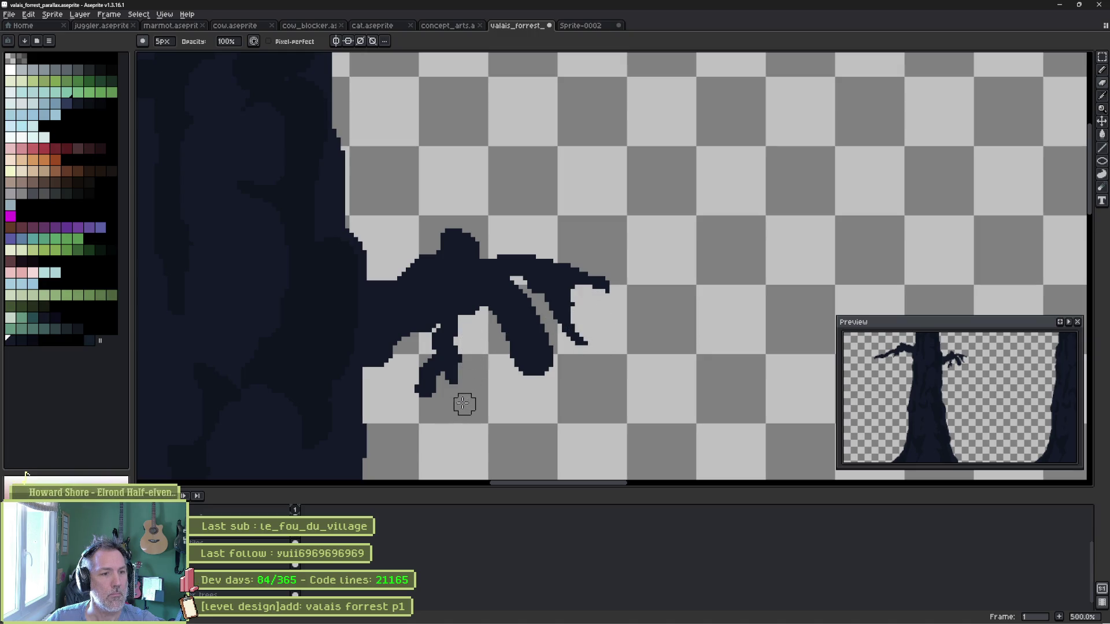
Thin the lower claw tip and widen the gap beside the middle claw.
mouse_move(426, 397)
left_mouse_down()
mouse_move(441, 384)
mouse_move(421, 413)
left_mouse_up()
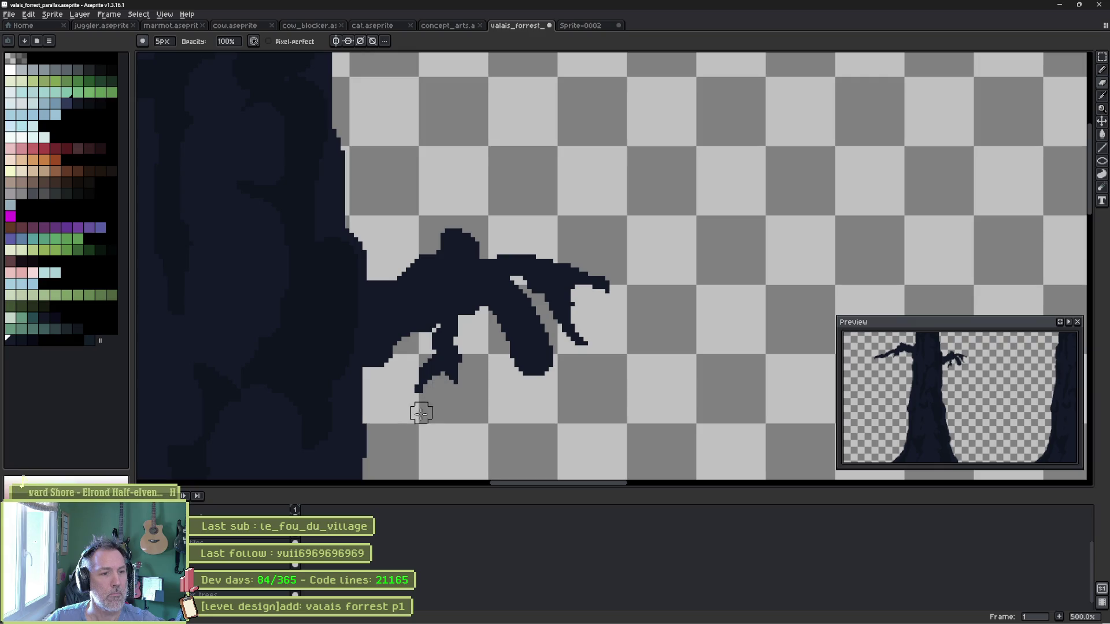
mouse_move(523, 326)
left_mouse_down()
mouse_move(528, 297)
mouse_move(554, 370)
left_mouse_up()
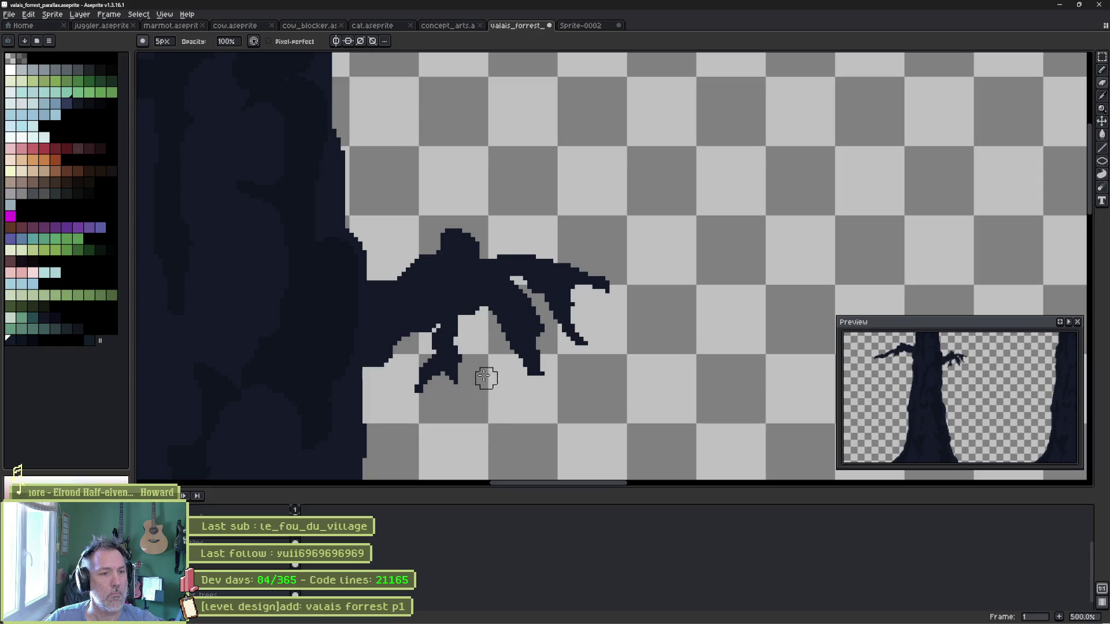
scroll(486, 376, "down", 2)
scroll(519, 383, "up", 2)
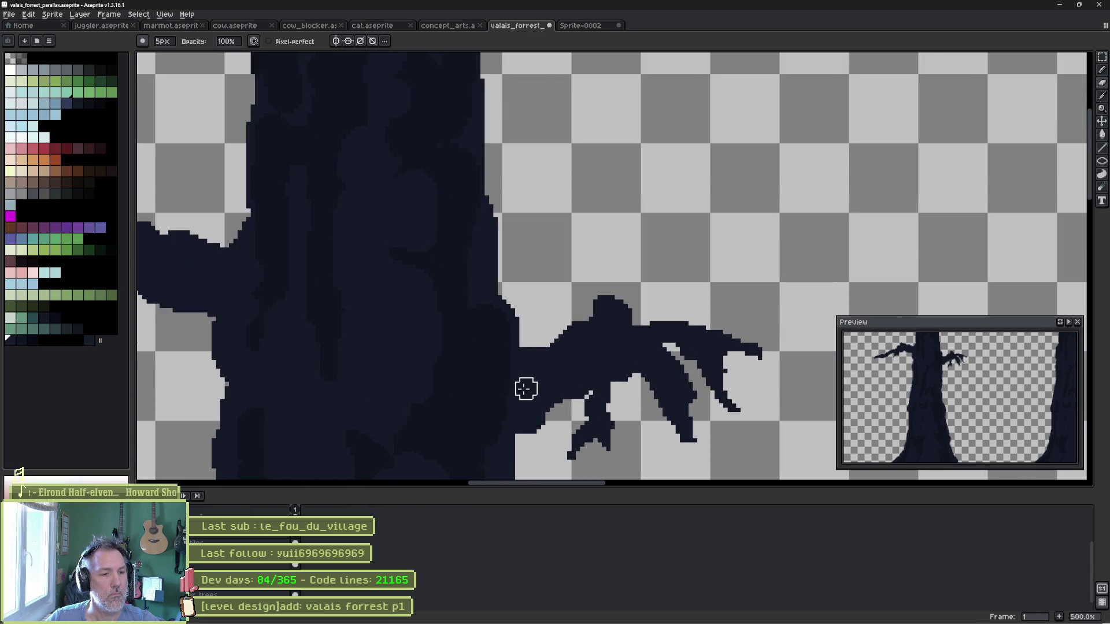
key("e")
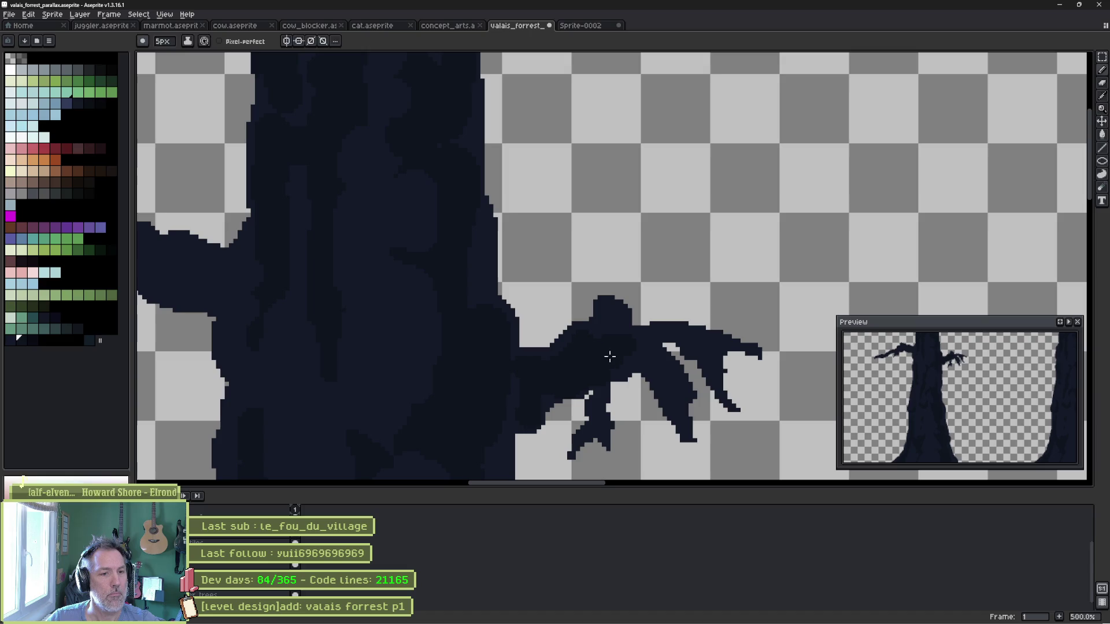
key("b")
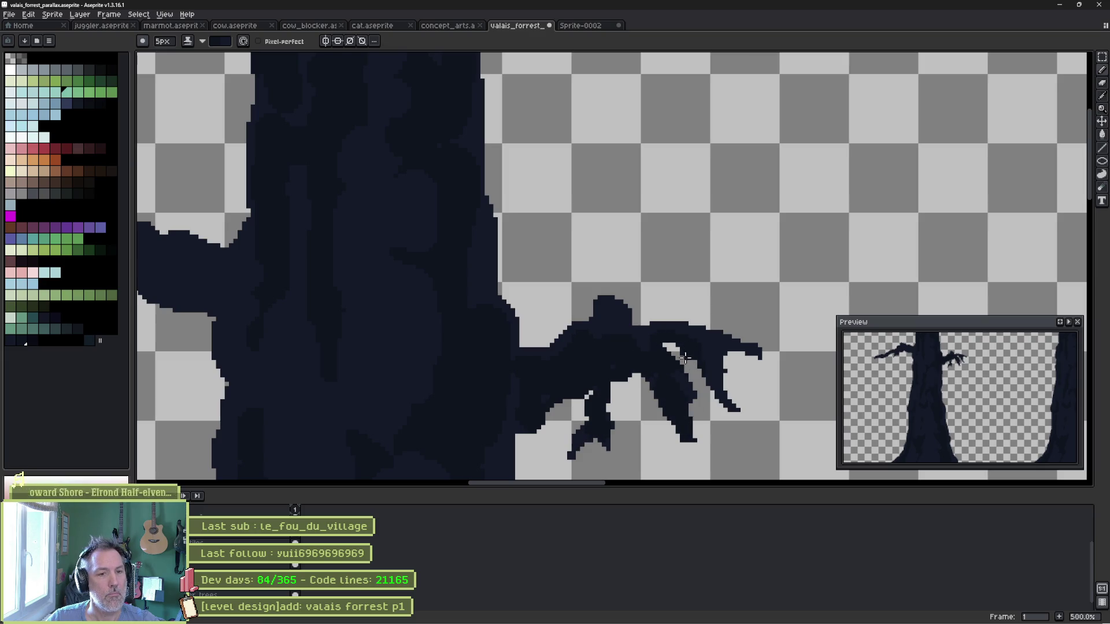
Check the tree against the background forest layers, then enlarge the brush to 8px.
scroll(411, 369, "down", 2)
left_click_drag(411, 370, 496, 250)
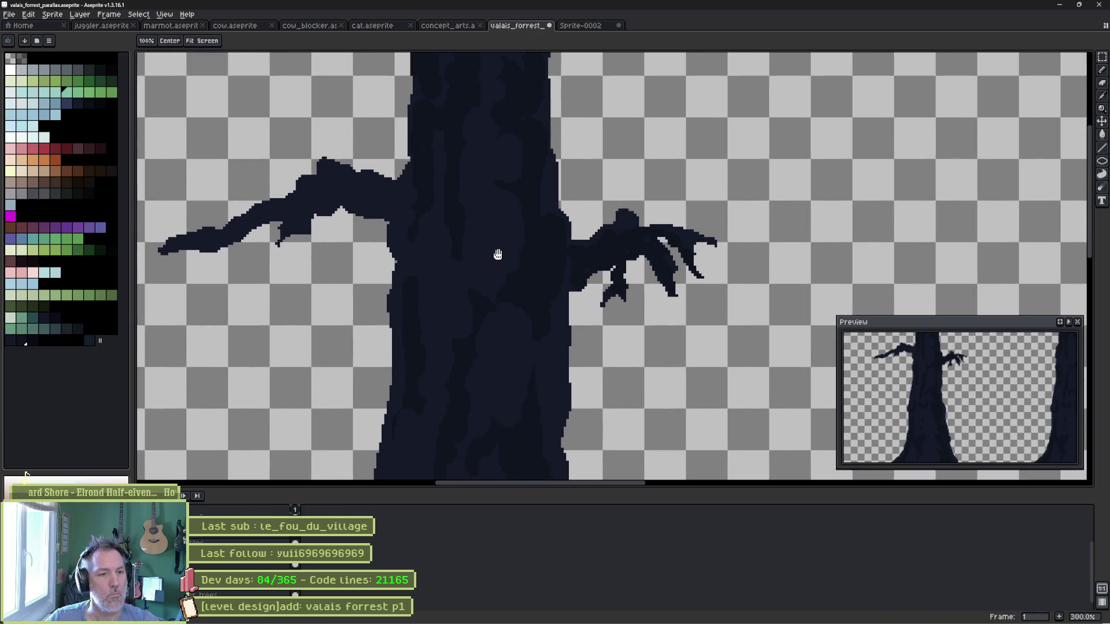
scroll(489, 289, "down", 1)
mouse_move(481, 333)
left_mouse_down()
mouse_move(484, 225)
mouse_move(475, 290)
left_mouse_up()
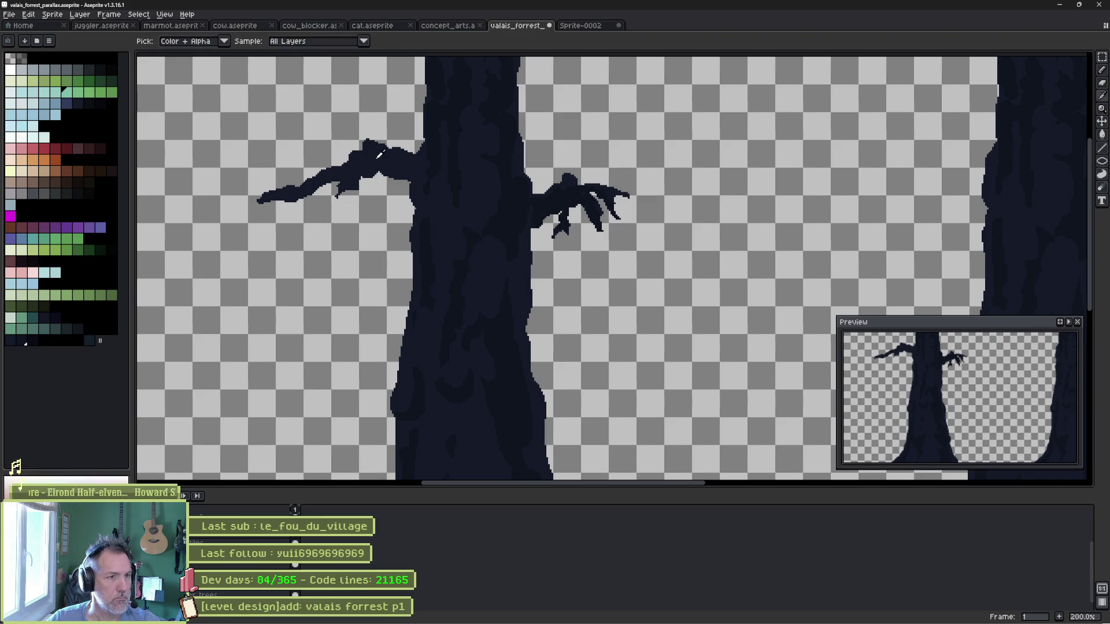
mouse_move(354, 365)
left_mouse_down()
mouse_move(358, 279)
mouse_move(396, 211)
mouse_move(409, 302)
left_mouse_up()
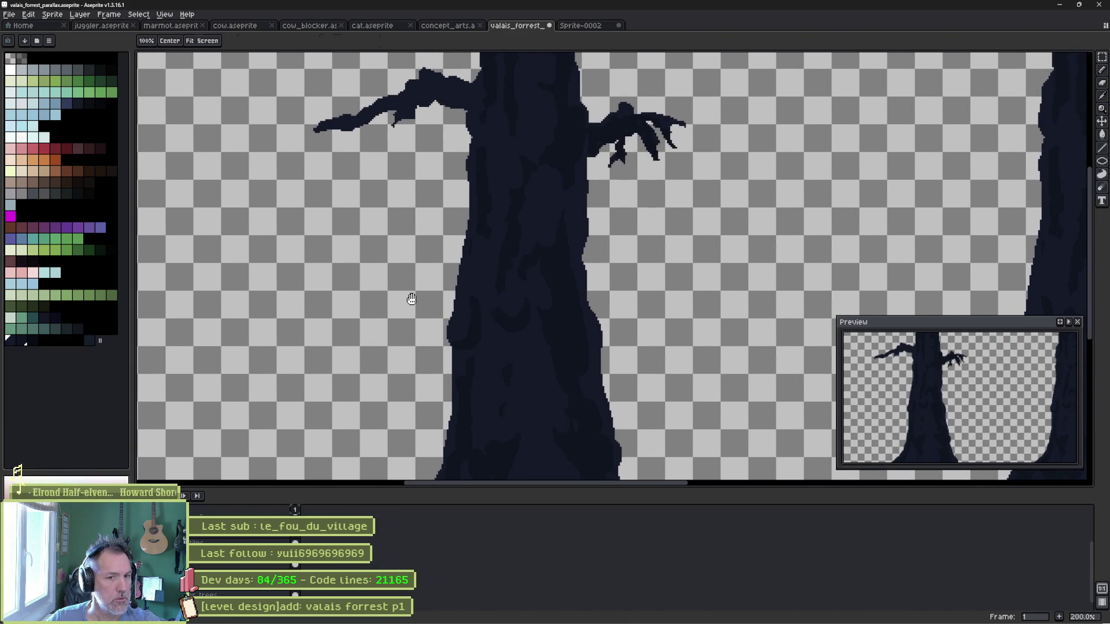
left_click(24, 479)
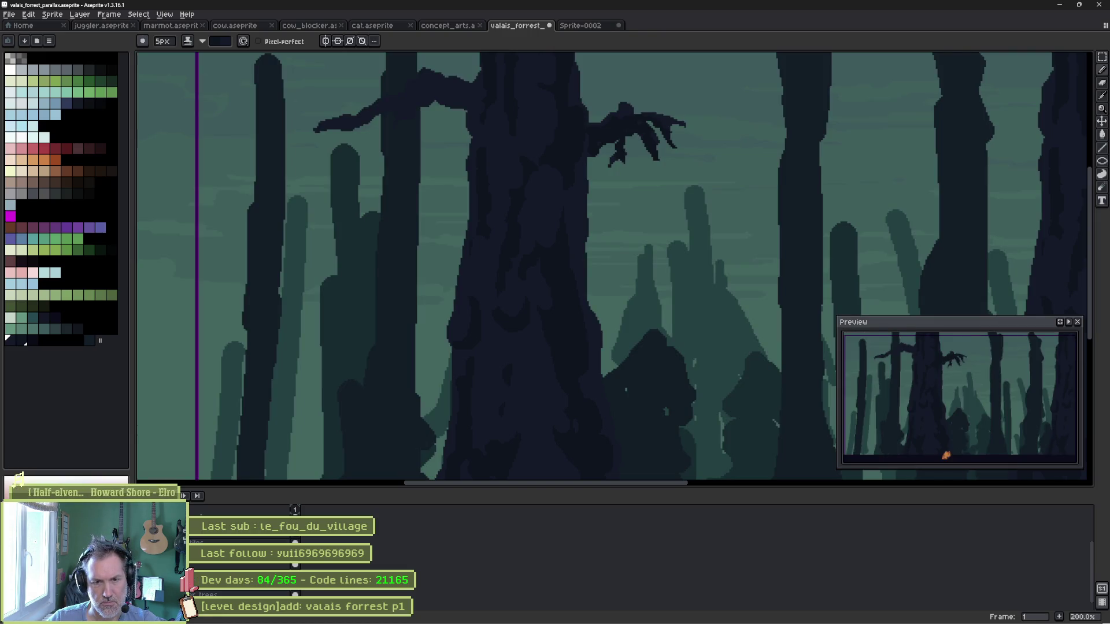
left_click(23, 479)
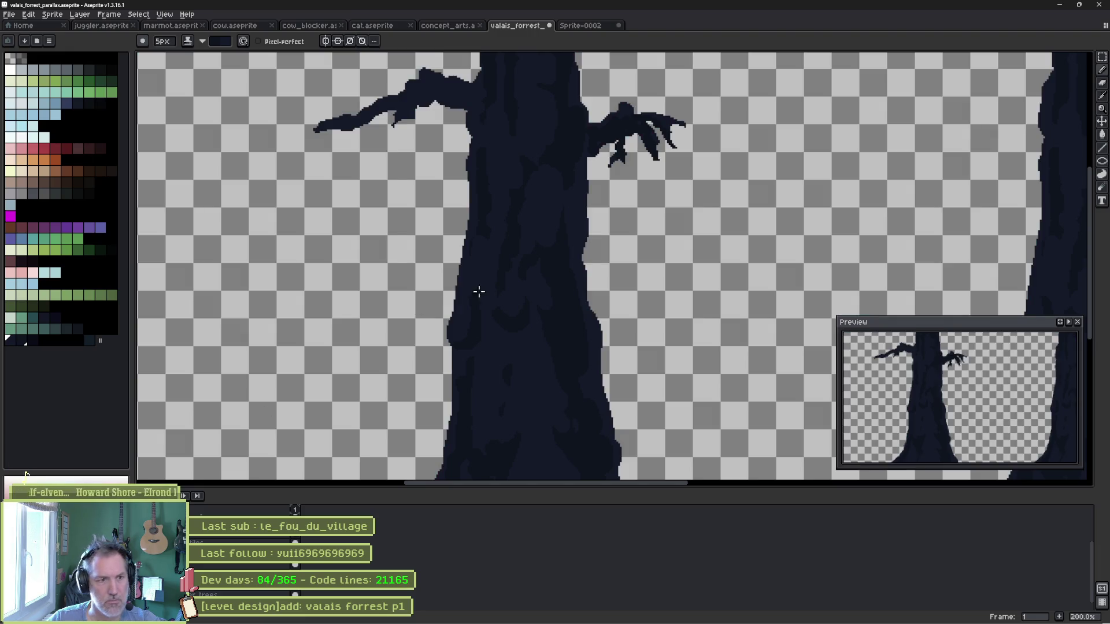
scroll(480, 278, "right", 3)
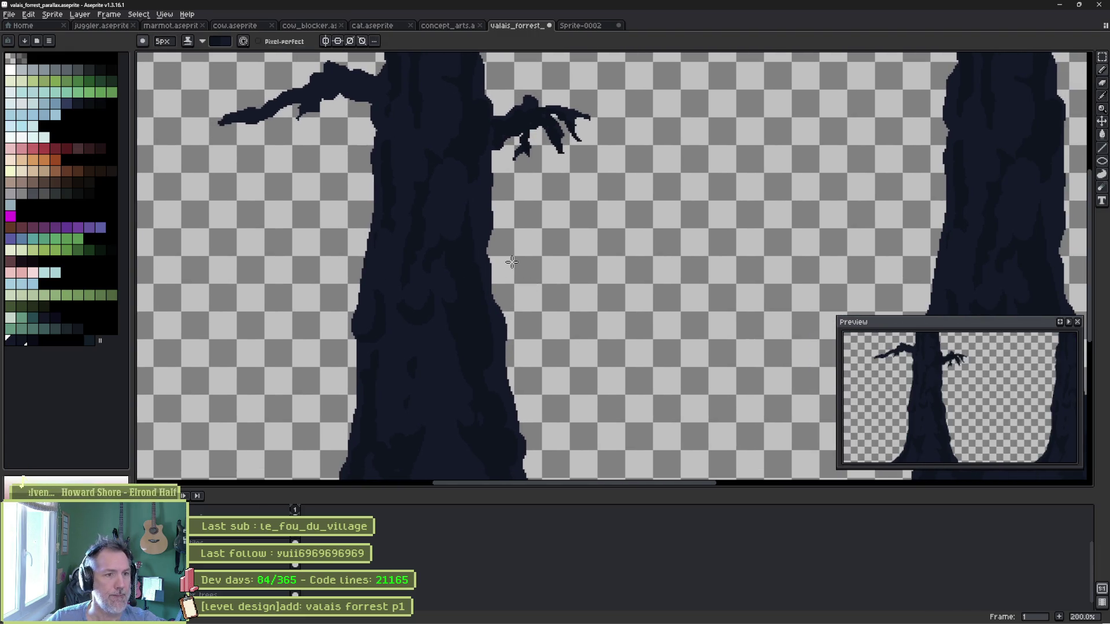
key("e")
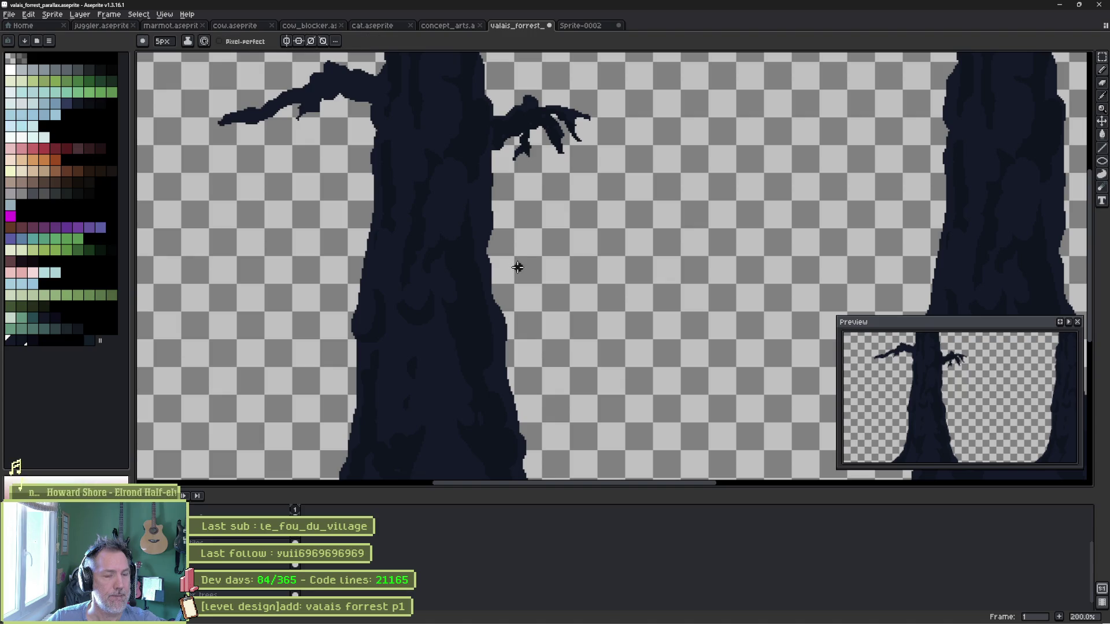
key("plus")
key("plus")
key("plus")
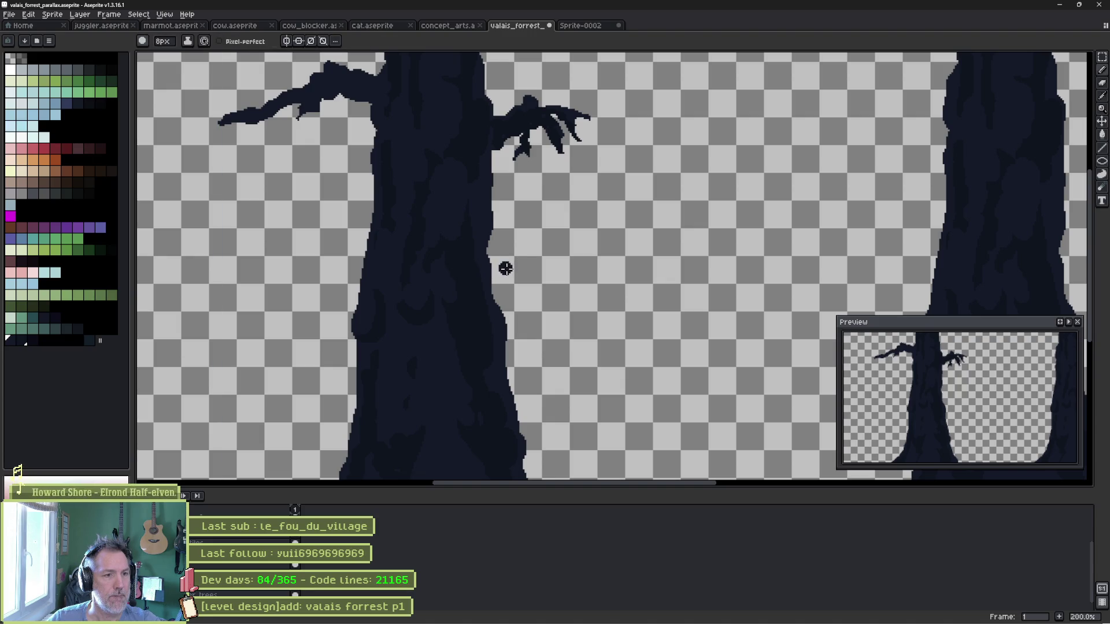
Paint a long right branch from mid-trunk with drooping sub-branch, forked tip and arching twig, then zoom out.
mouse_move(491, 250)
left_mouse_down()
mouse_move(619, 235)
mouse_move(719, 269)
mouse_move(502, 215)
mouse_move(517, 234)
mouse_move(619, 268)
mouse_move(639, 318)
left_mouse_up()
mouse_move(673, 252)
left_mouse_down()
mouse_move(765, 297)
mouse_move(800, 329)
left_mouse_up()
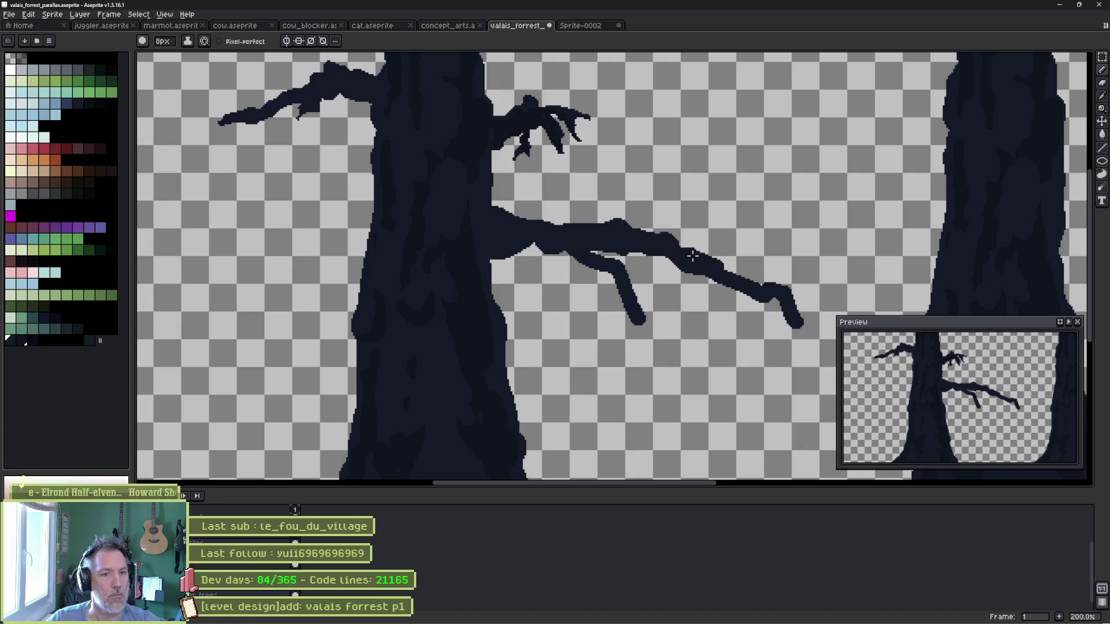
mouse_move(692, 255)
left_mouse_down()
mouse_move(730, 245)
mouse_move(743, 255)
left_mouse_up()
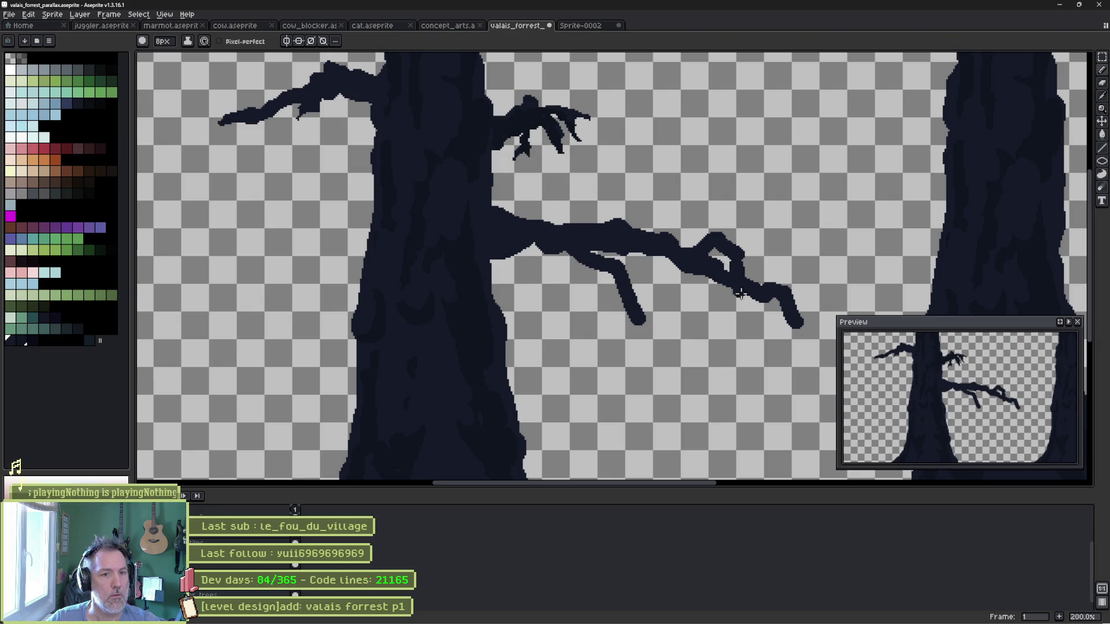
key("space")
left_click_drag(365, 287, 461, 290)
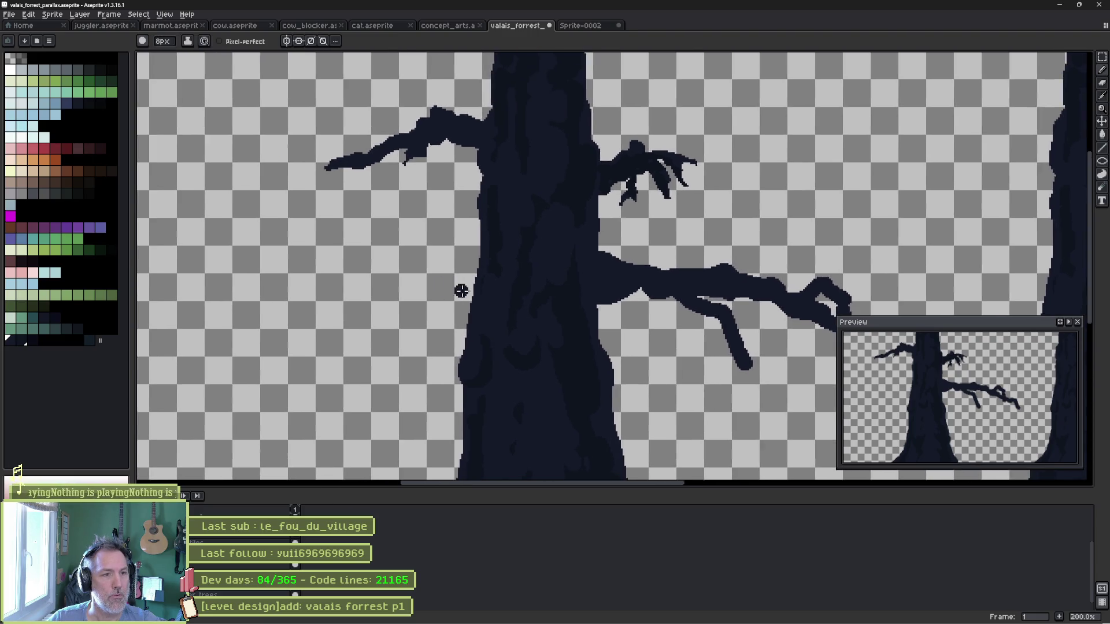
scroll(461, 289, "down", 3)
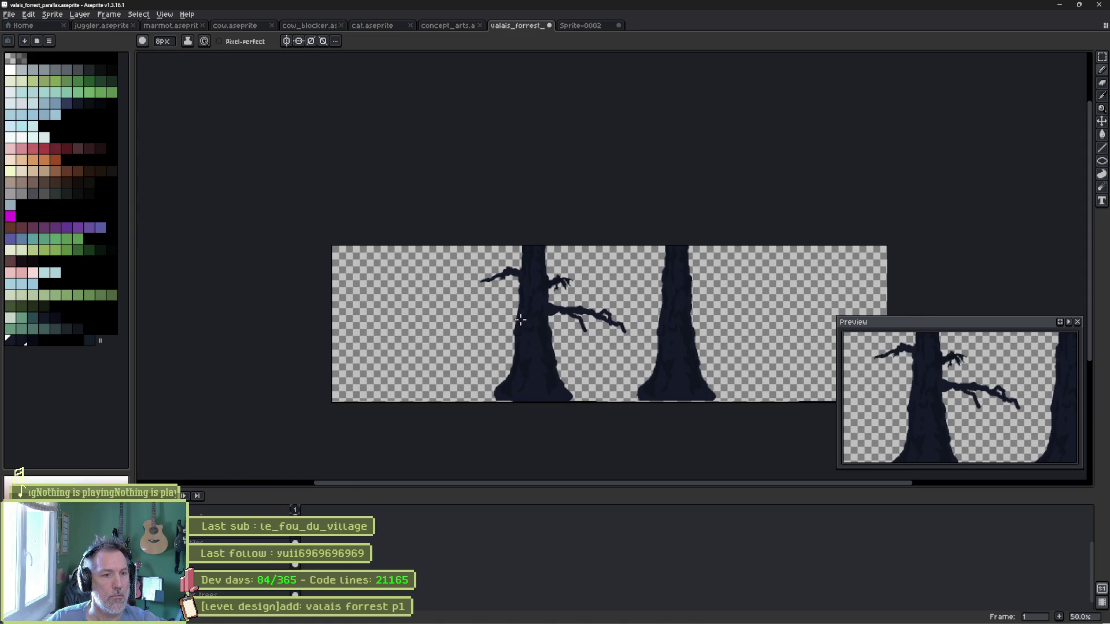
Enlarge the pencil to 14px and paint a long branch reaching left from the trunk.
left_click_drag(514, 327, 512, 322)
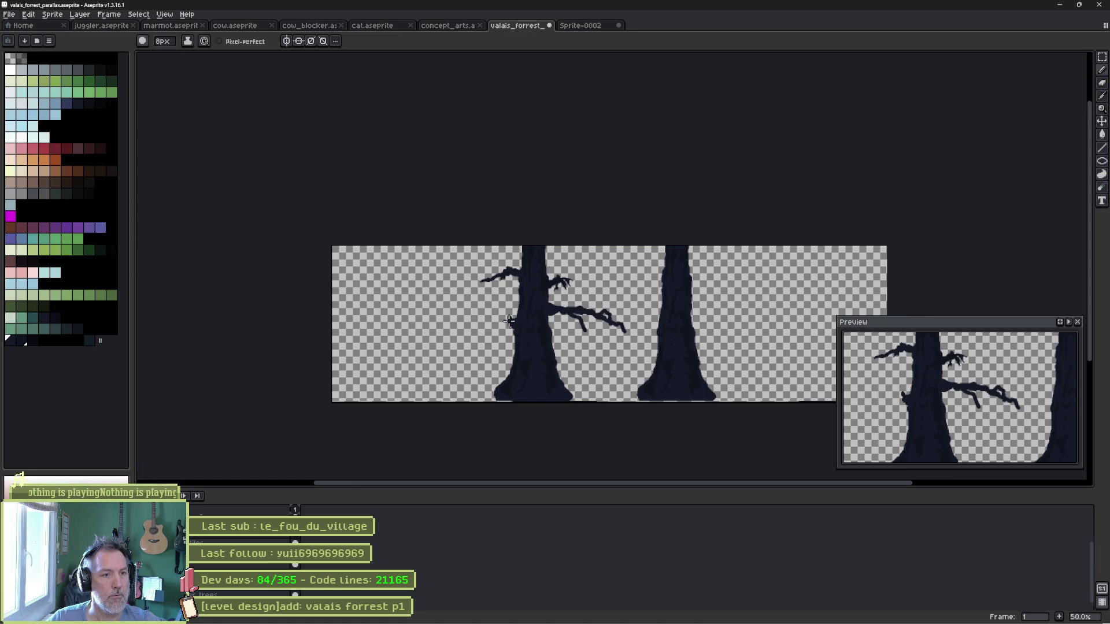
key("plus")
key("plus")
key("plus")
key("plus")
key("plus")
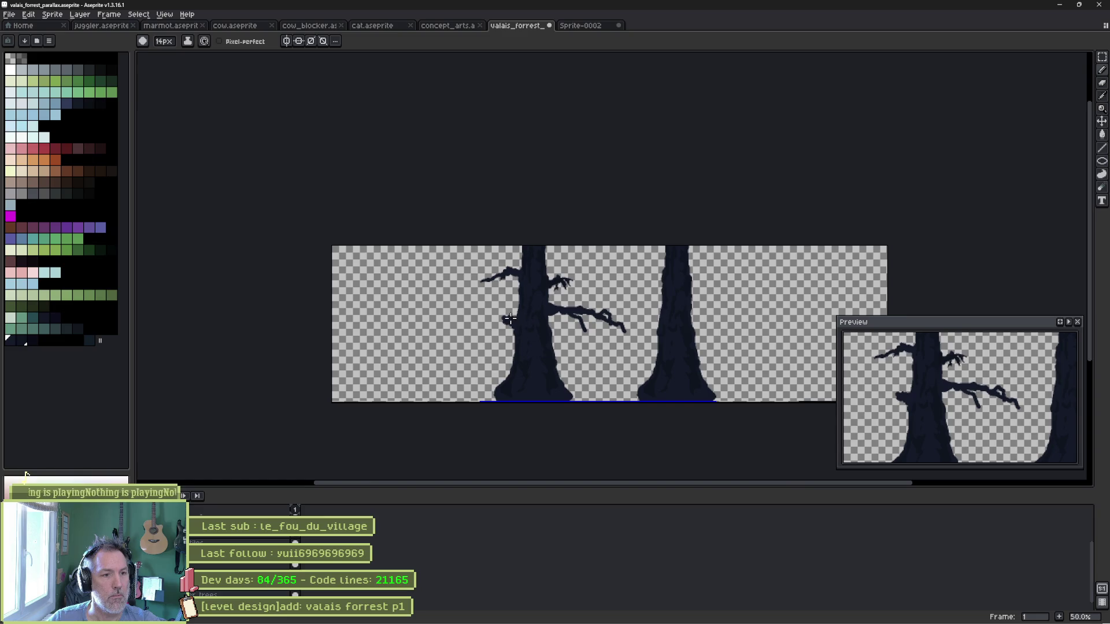
mouse_move(510, 320)
left_mouse_down()
mouse_move(464, 337)
mouse_move(458, 351)
mouse_move(447, 340)
left_mouse_up()
At 300% zoom, trim the hanging twig under the left branch to a tapered point.
scroll(515, 335, "up", 5)
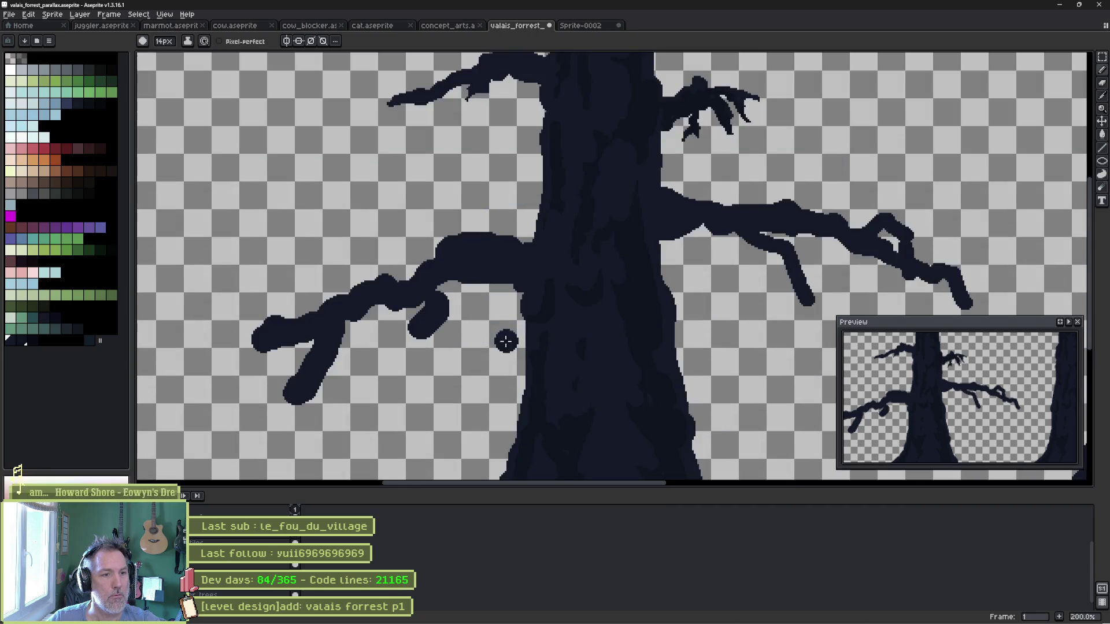
key("b")
mouse_move(414, 320)
left_mouse_down()
mouse_move(392, 334)
mouse_move(421, 278)
mouse_move(405, 264)
mouse_move(372, 317)
left_mouse_up()
key("e")
key("b")
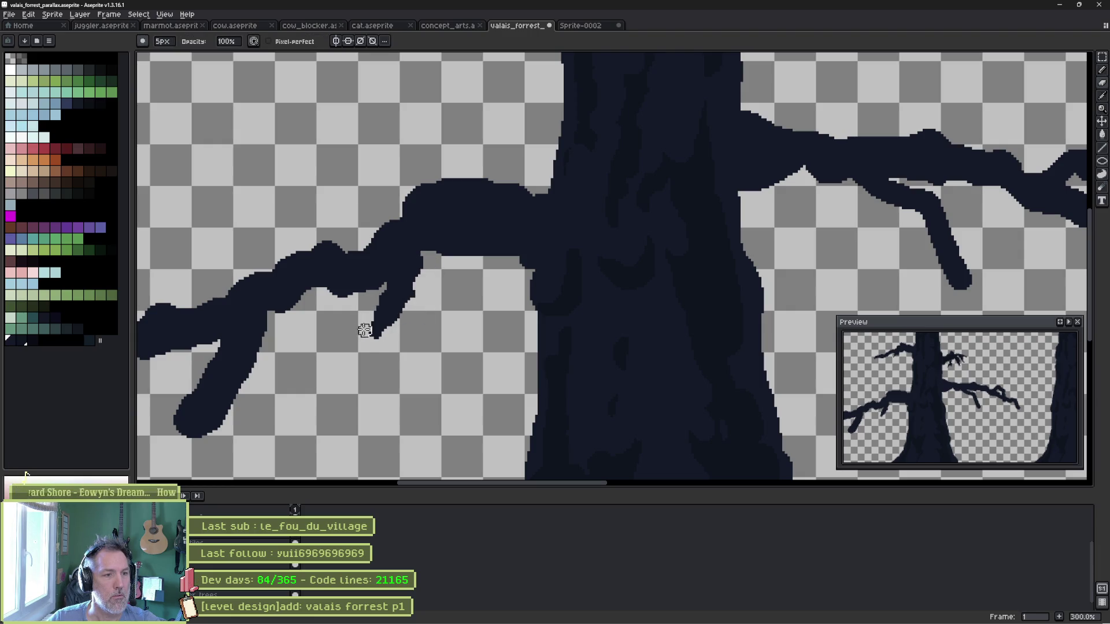
mouse_move(256, 349)
left_mouse_down()
mouse_move(389, 290)
mouse_move(374, 302)
mouse_move(374, 333)
mouse_move(335, 373)
mouse_move(312, 370)
mouse_move(343, 305)
left_mouse_up()
key("b")
scroll(432, 377, "up", 5)
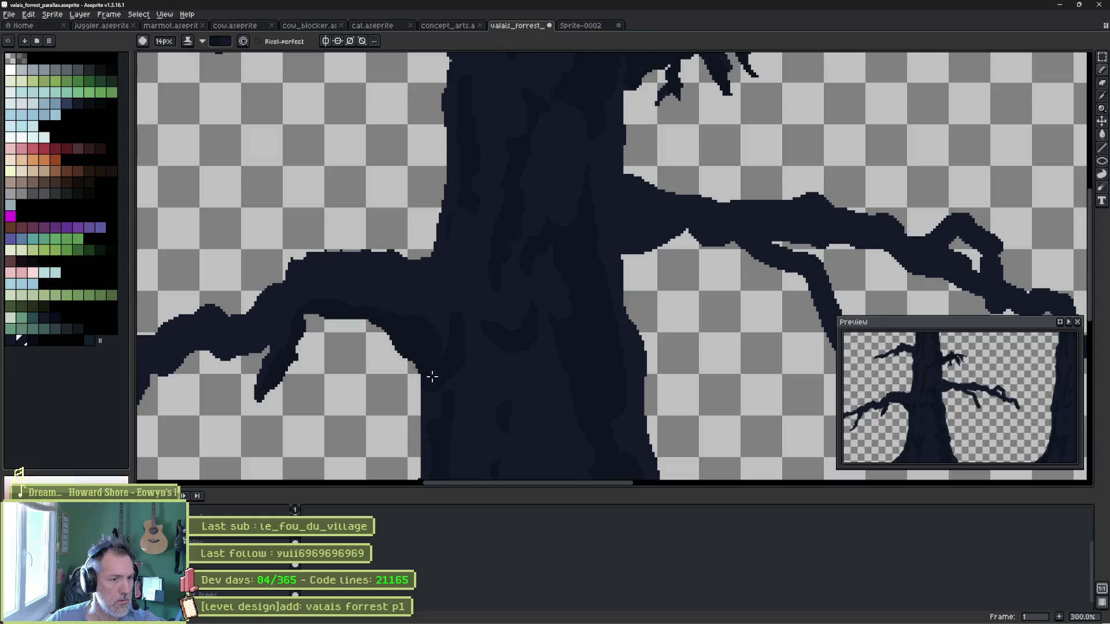
Thicken the left branch's underside at the trunk, zoom out to 100%, and save the forest file.
scroll(439, 412, "left", 5)
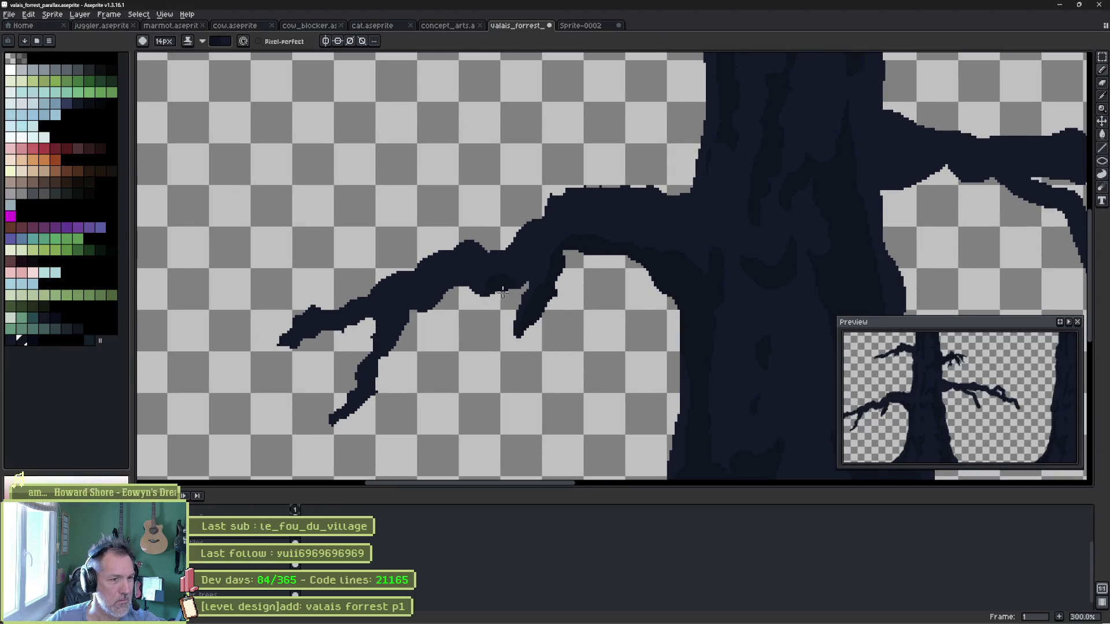
mouse_move(447, 305)
left_mouse_down()
mouse_move(420, 319)
mouse_move(404, 350)
left_mouse_up()
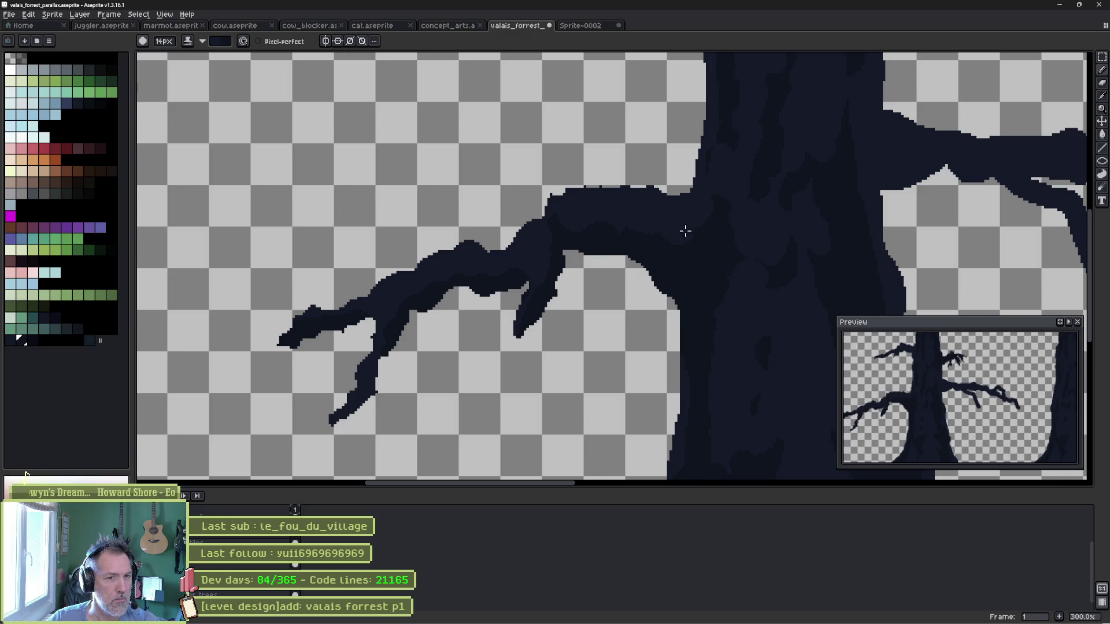
scroll(685, 232, "down", 2)
key("ctrl+s")
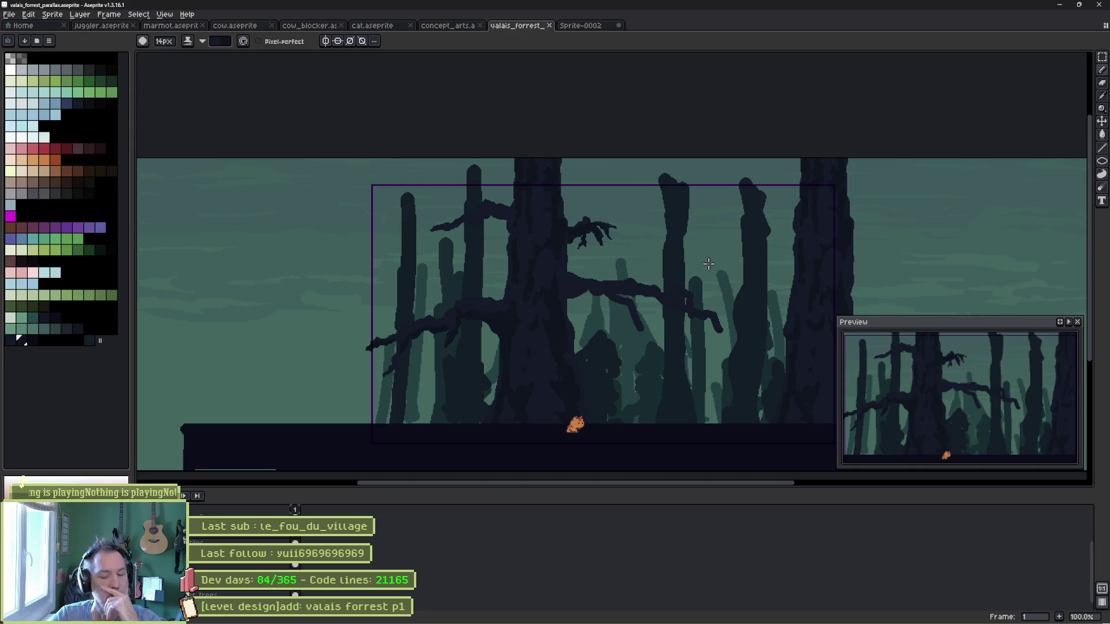
Solo the gnarled tree layer and zoom in on the right-hand branch.
left_click(194, 585, "alt")
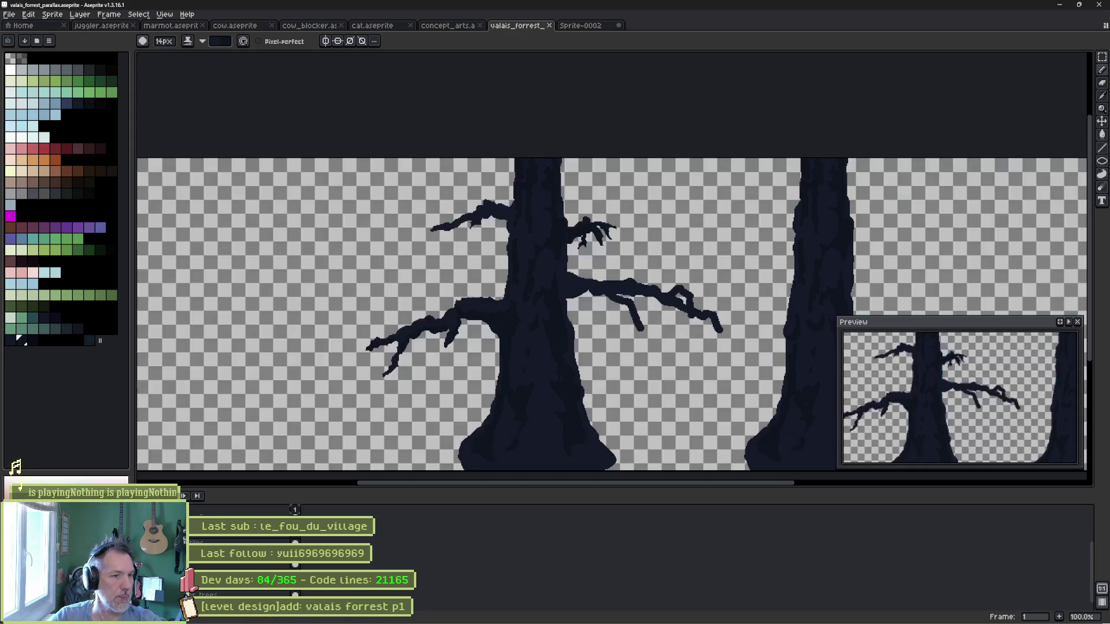
scroll(483, 198, "up", 1)
scroll(501, 193, "up", 1)
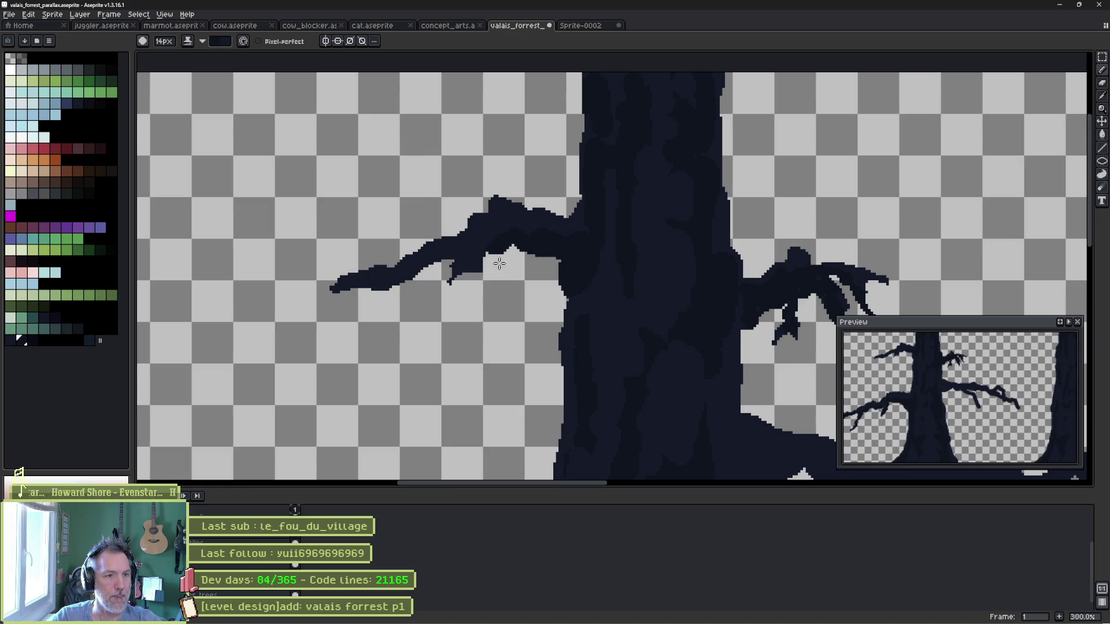
mouse_move(352, 303)
left_mouse_down()
mouse_move(391, 243)
mouse_move(439, 206)
left_mouse_up()
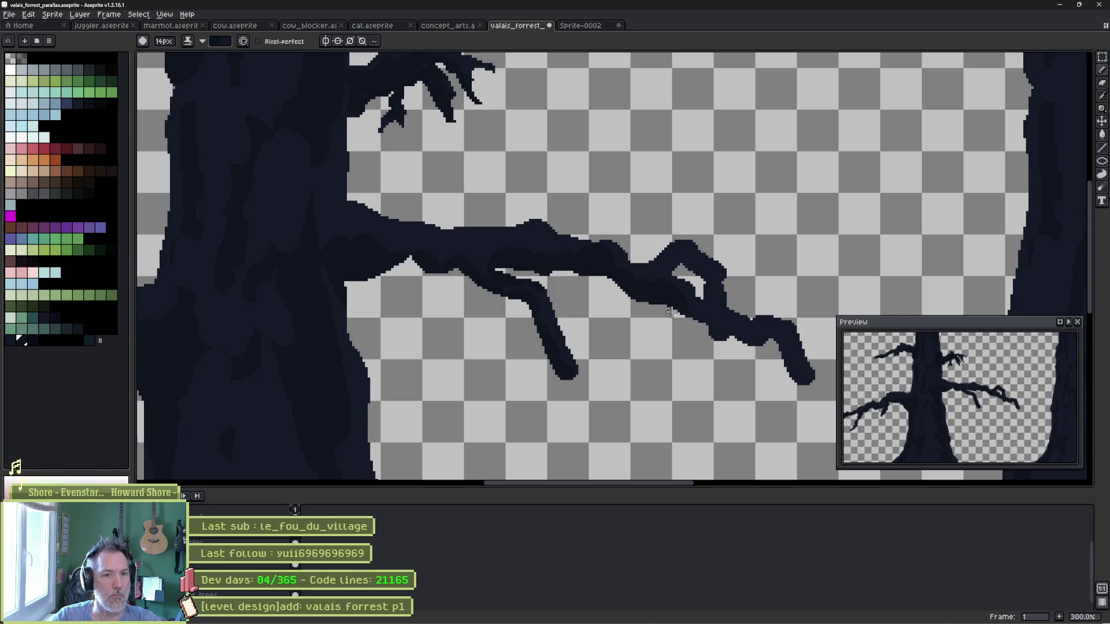
With a smaller brush, erase the branch tip's upper edge and open a gap through its knotted end.
key("minus")
key("minus")
key("minus")
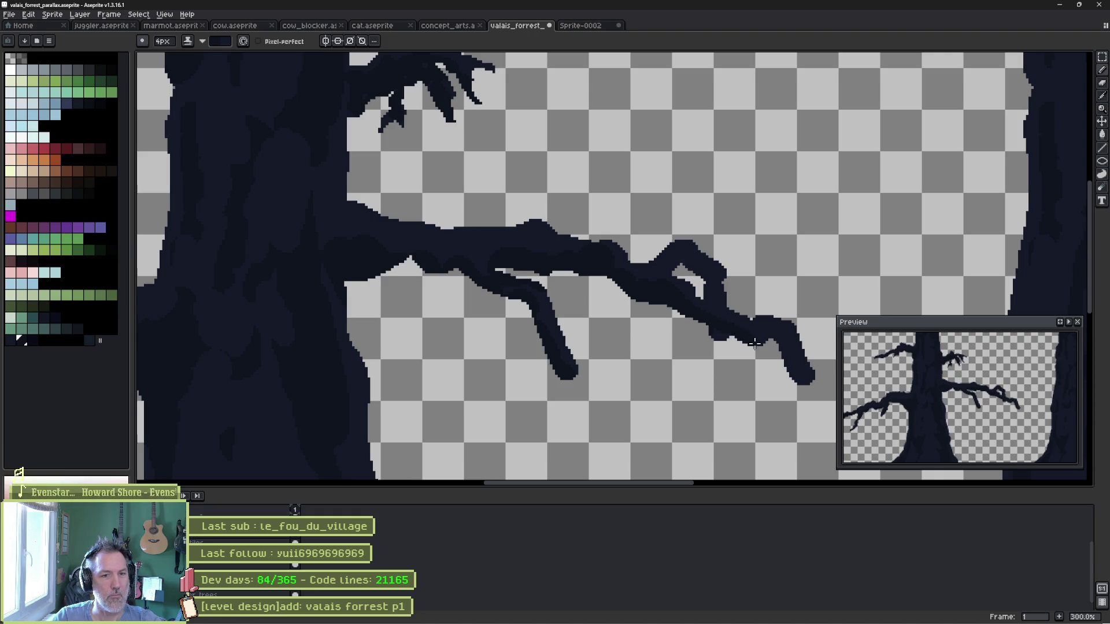
key("e")
mouse_move(818, 384)
left_mouse_down()
mouse_move(789, 327)
mouse_move(736, 313)
mouse_move(725, 267)
mouse_move(681, 242)
left_mouse_up()
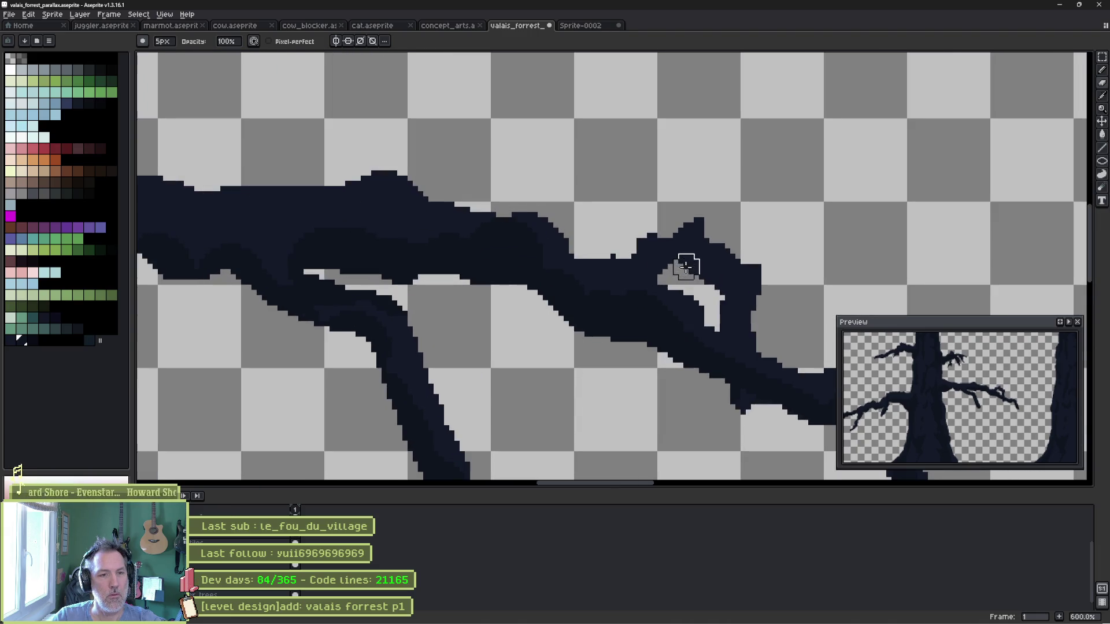
scroll(687, 263, "up", 3)
key("b")
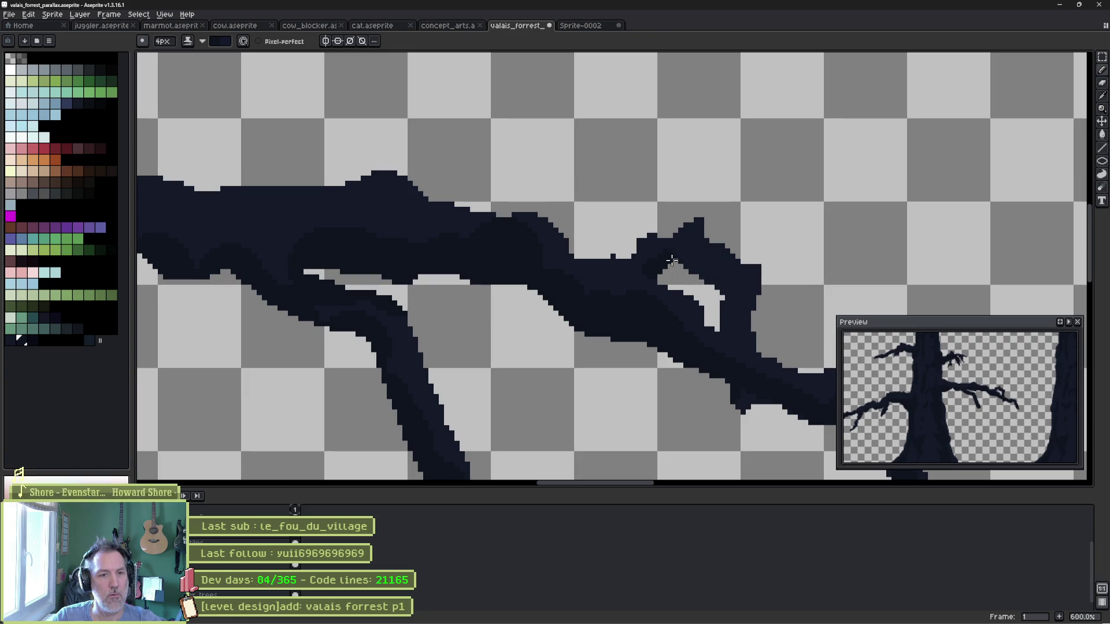
mouse_move(671, 261)
left_mouse_down()
mouse_move(696, 267)
mouse_move(725, 315)
mouse_move(636, 212)
left_mouse_up()
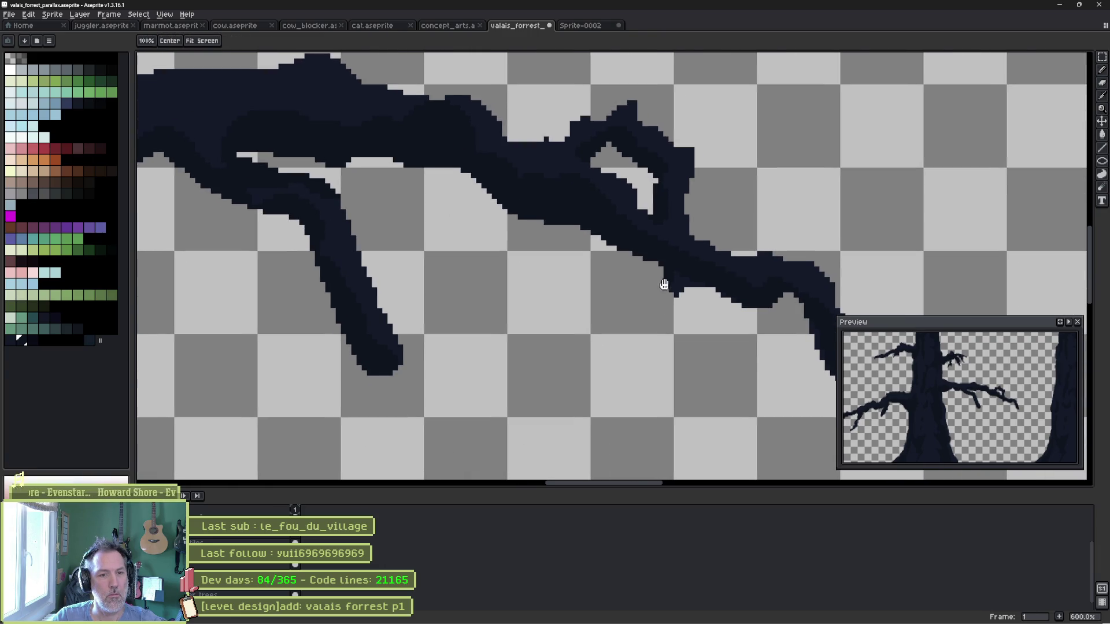
scroll(680, 313, "down", 3)
scroll(597, 325, "up", 1)
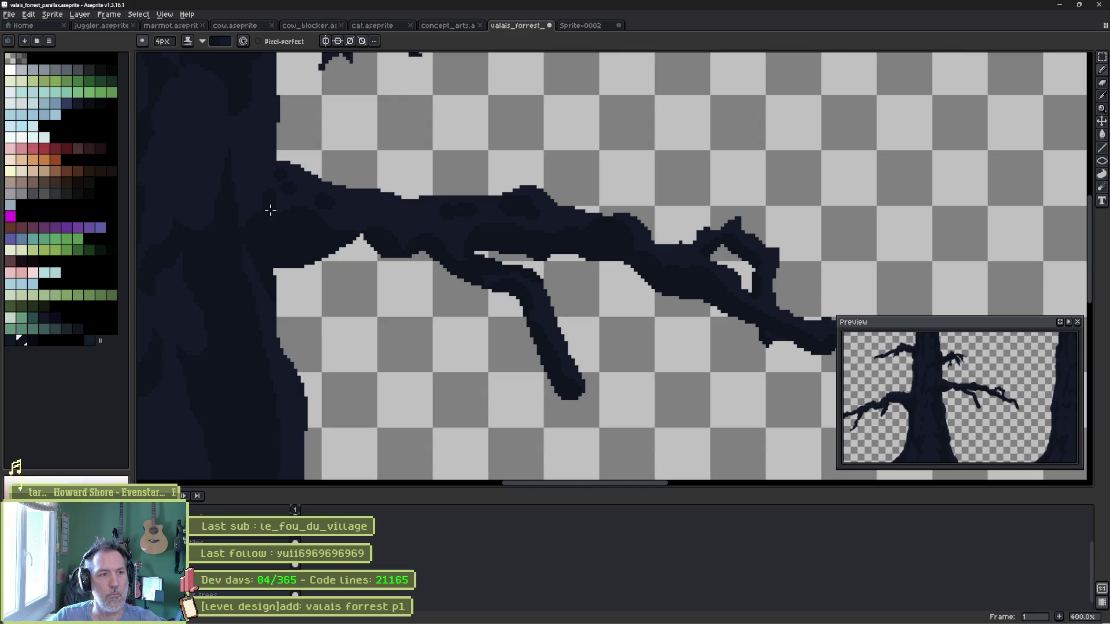
scroll(270, 210, "down", 4)
scroll(479, 292, "up", 1)
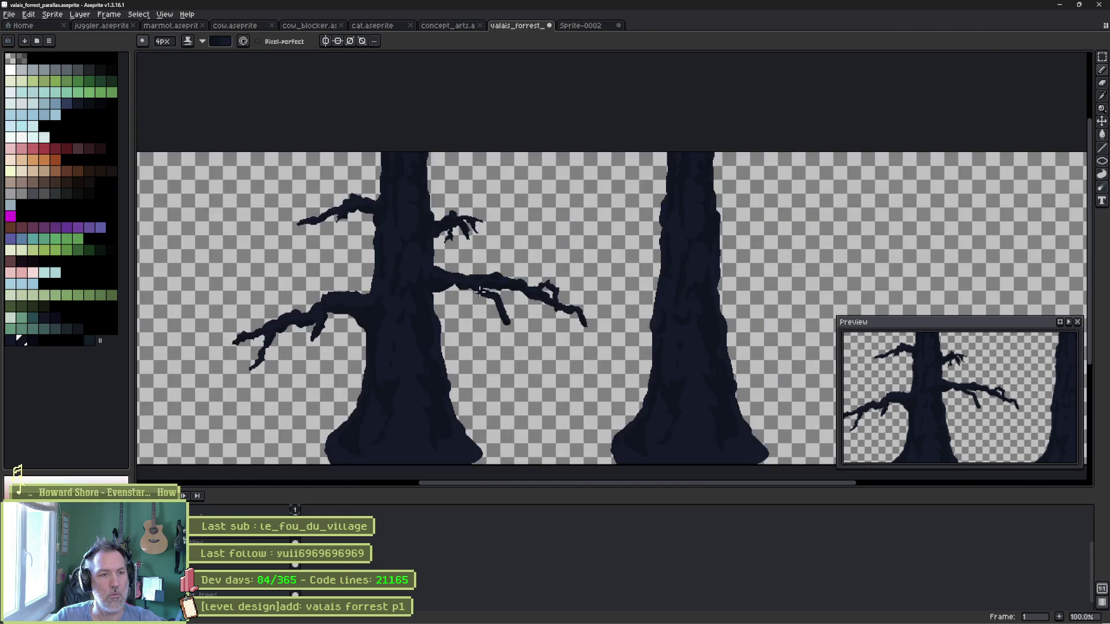
Undo to restore all layer visibility, then toggle the layer behind the ground on and off.
key("ctrl+z")
key("ctrl+z")
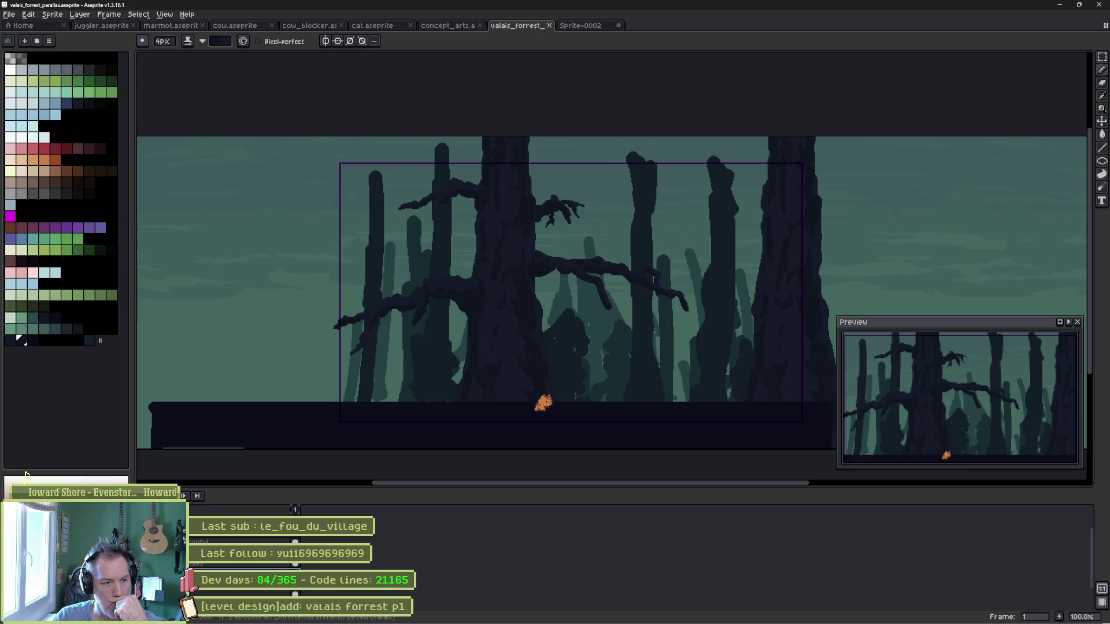
left_click(191, 566)
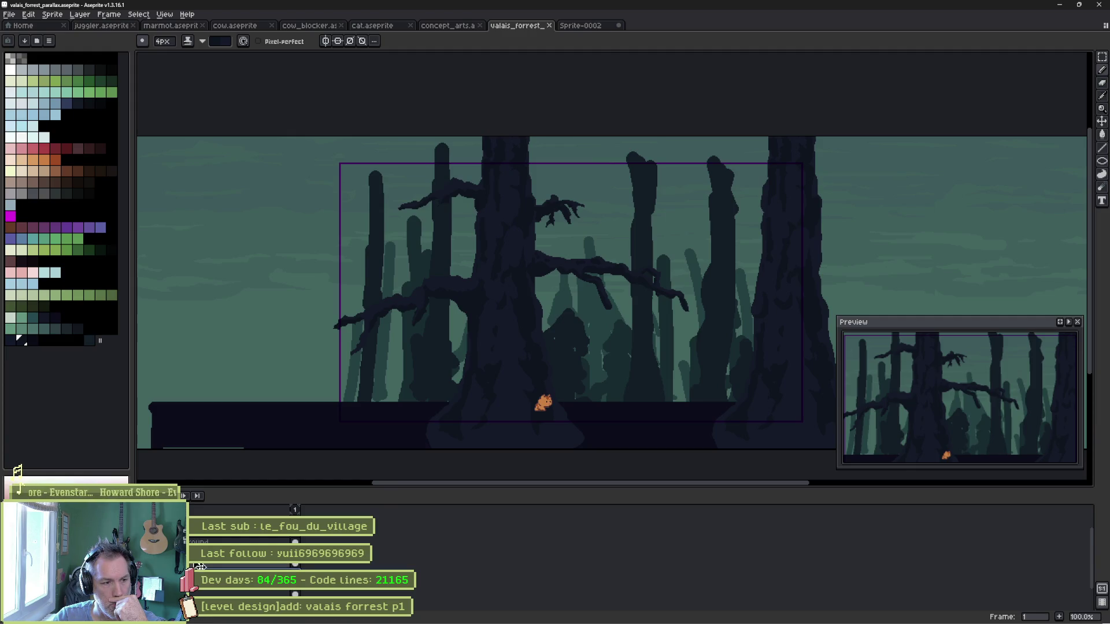
left_click(195, 566)
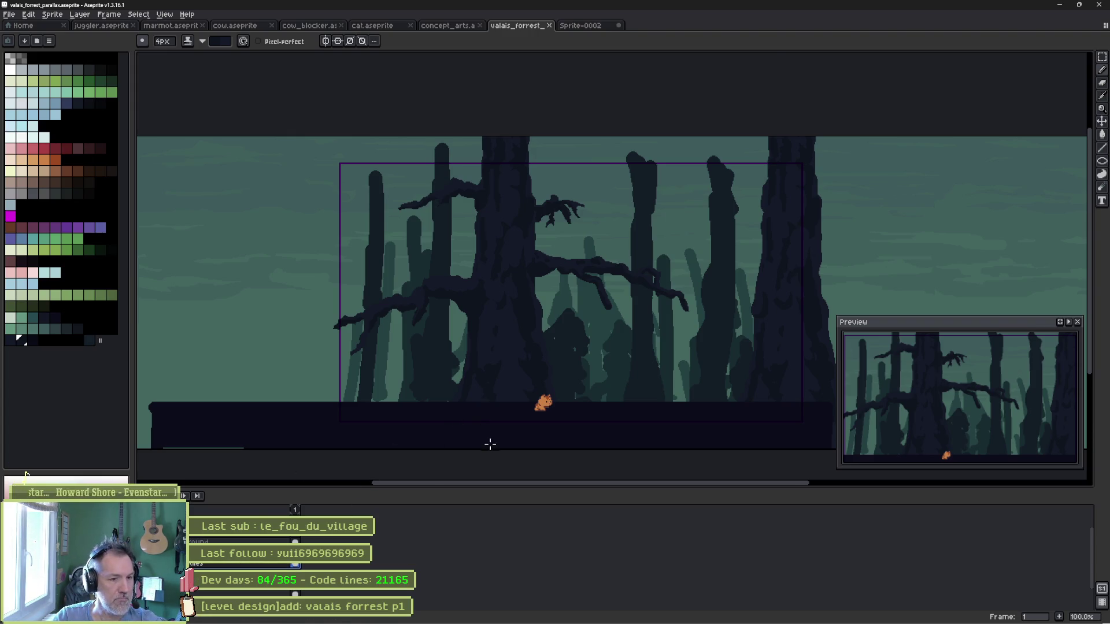
scroll(488, 446, "up", 3)
With a 14px eraser at 400%, reshape the dark ground's top edge around the cat.
mouse_move(580, 275)
left_mouse_down()
mouse_move(522, 335)
mouse_move(466, 345)
left_mouse_up()
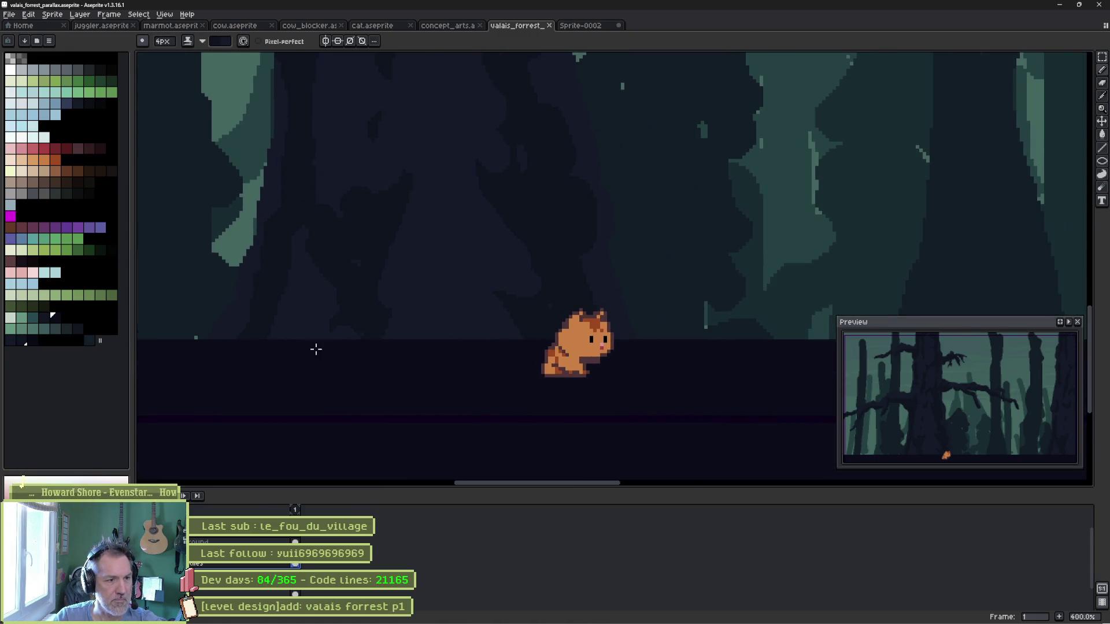
key("e")
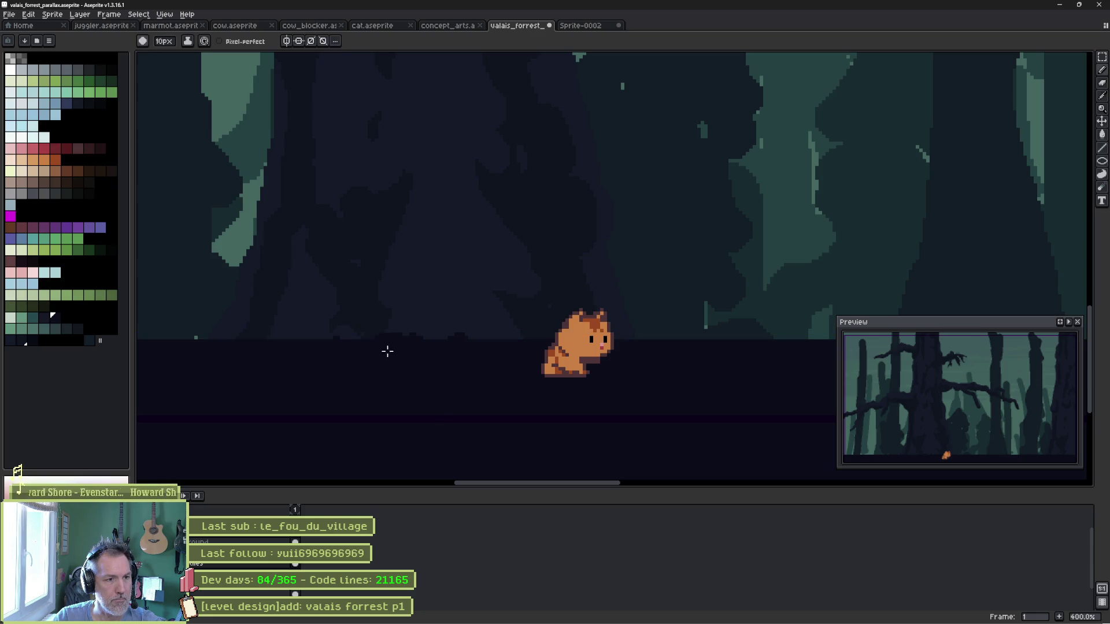
key("plus")
key("plus")
key("plus")
mouse_move(387, 350)
left_mouse_down()
mouse_move(317, 362)
mouse_move(809, 347)
left_mouse_up()
mouse_move(809, 347)
left_mouse_down()
mouse_move(703, 377)
mouse_move(263, 348)
mouse_move(416, 330)
mouse_move(733, 337)
mouse_move(347, 359)
mouse_move(630, 346)
left_mouse_up()
mouse_move(366, 372)
left_mouse_down()
mouse_move(756, 339)
mouse_move(664, 335)
mouse_move(788, 313)
mouse_move(342, 317)
mouse_move(667, 340)
mouse_move(706, 317)
mouse_move(463, 315)
mouse_move(523, 330)
left_mouse_up()
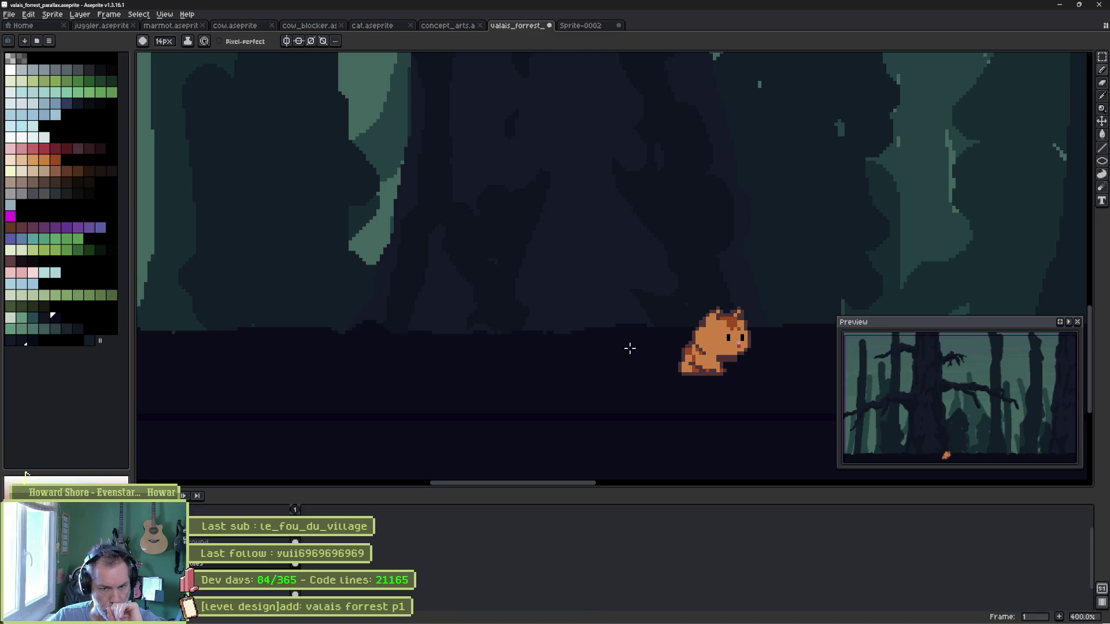
Pan across the concept_arts document, then return to the forest sprite and pan to the ground.
left_click(458, 26)
left_click_drag(439, 218, 576, 235)
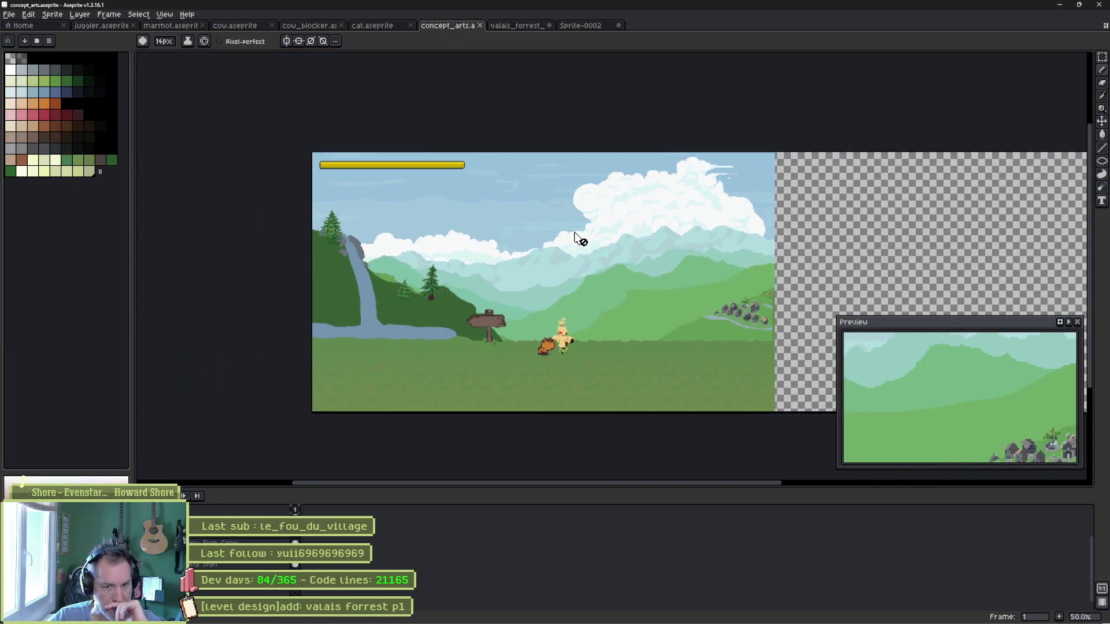
left_click(517, 26)
scroll(563, 148, "down", 2)
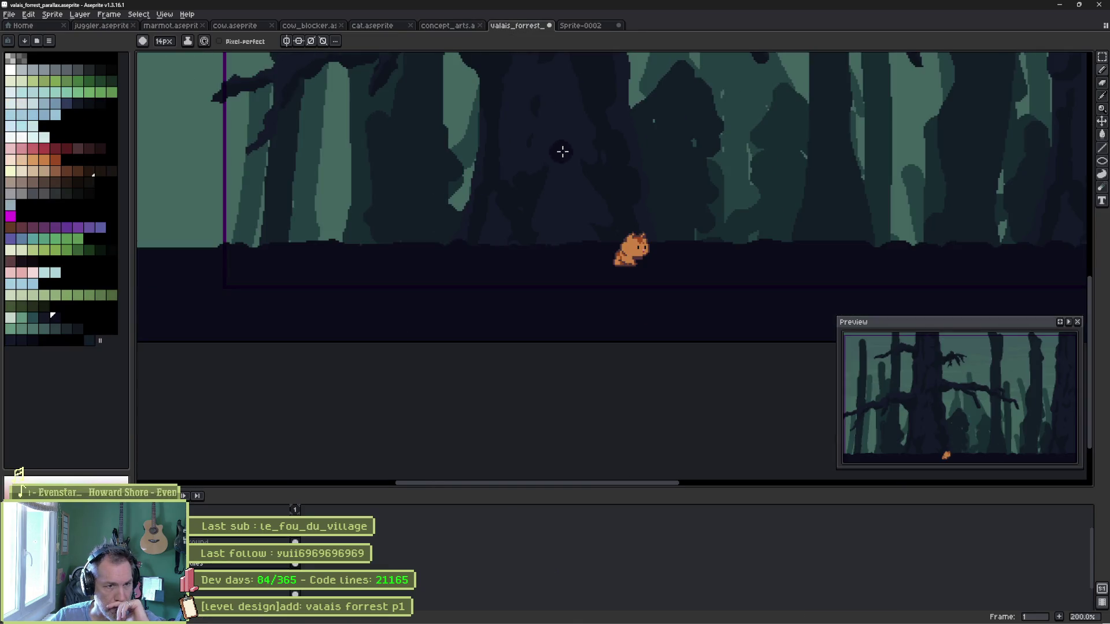
mouse_move(562, 149)
left_mouse_down()
mouse_move(512, 300)
mouse_move(476, 346)
left_mouse_up()
scroll(452, 324, "down", 1)
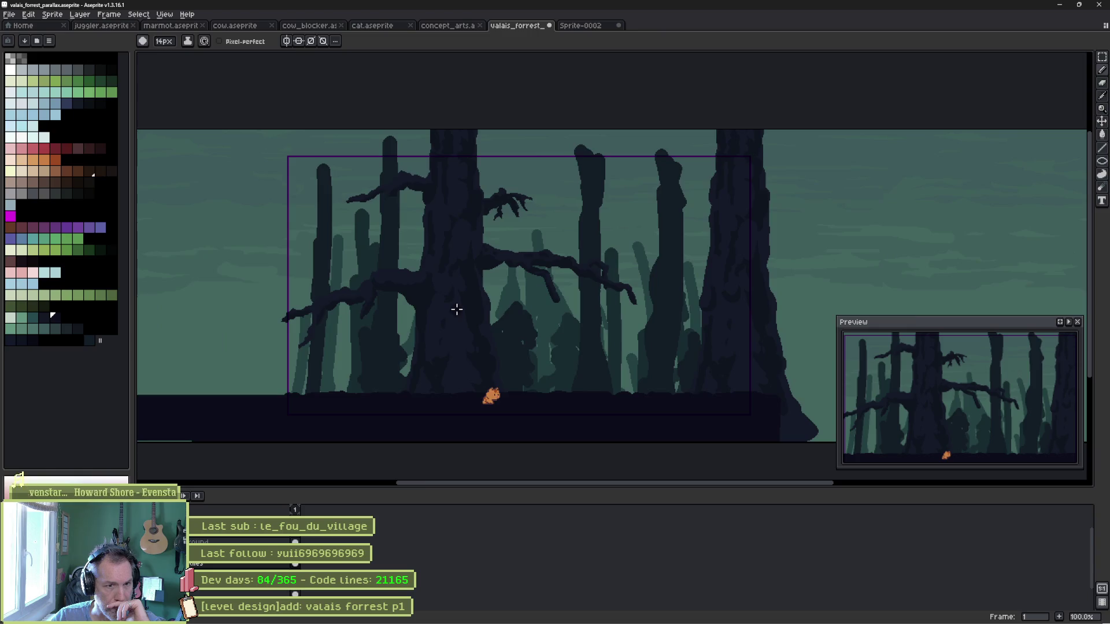
scroll(457, 303, "up", 1)
mouse_move(461, 299)
left_mouse_down()
mouse_move(503, 270)
mouse_move(483, 259)
left_mouse_up()
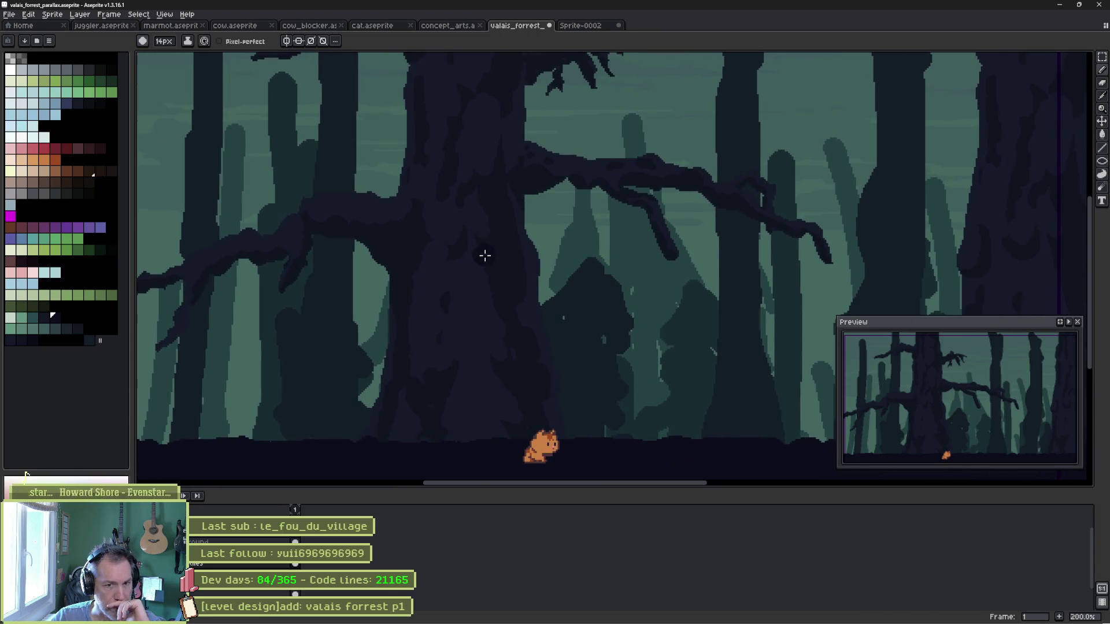
Flip between the mountain and meadow concept art and the forest, ending on valais_forrest.
left_click(452, 26)
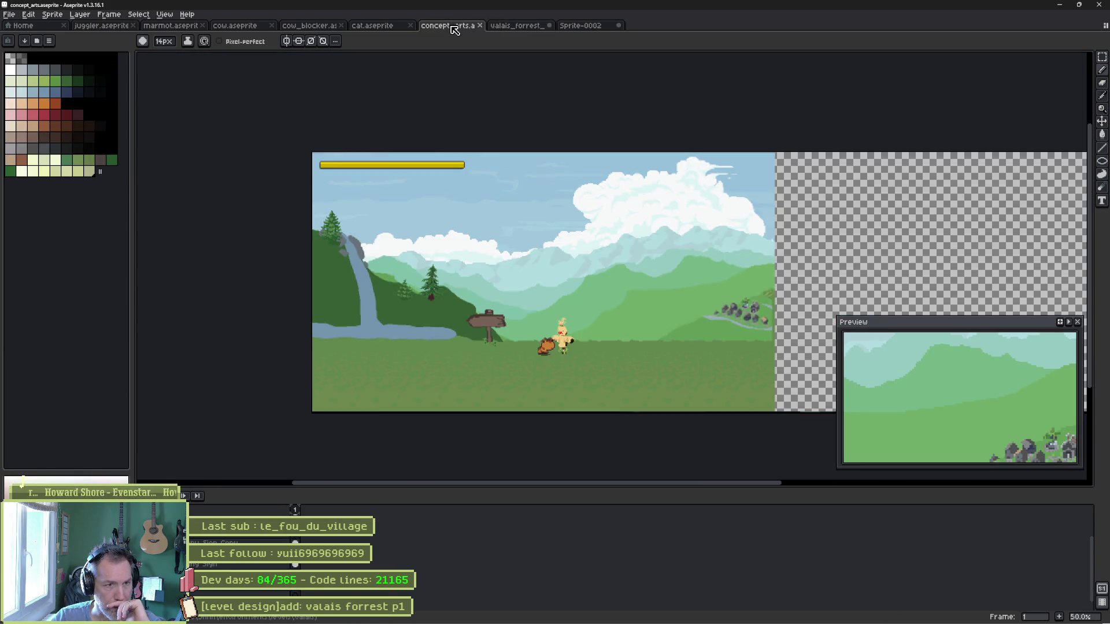
scroll(548, 208, "up", 1)
mouse_move(547, 209)
left_mouse_down()
mouse_move(547, 181)
mouse_move(584, 109)
left_mouse_up()
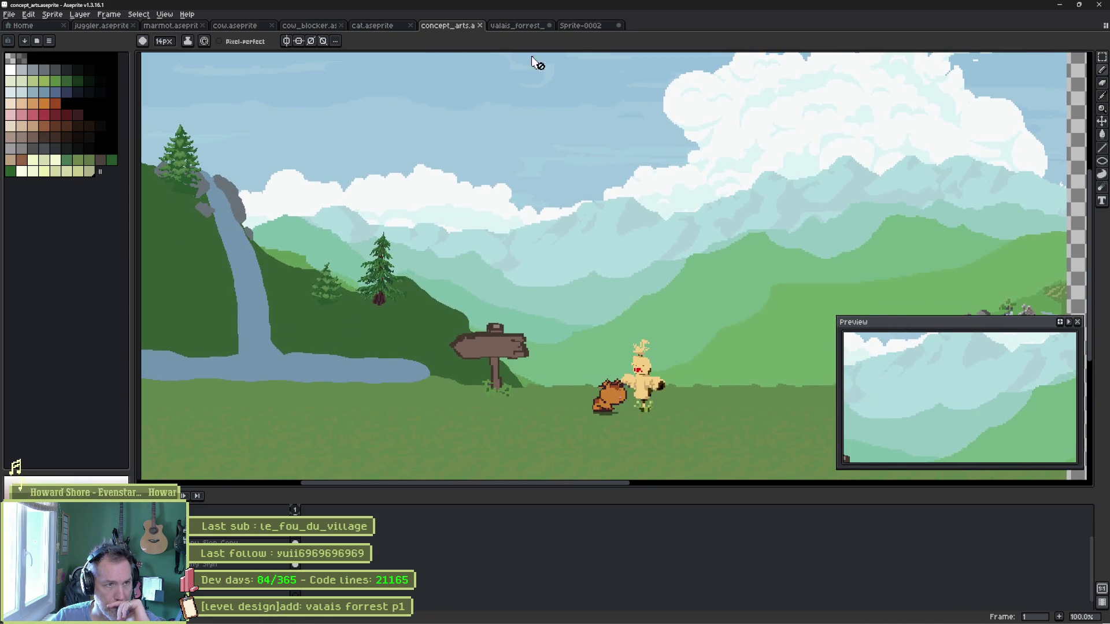
left_click(526, 27)
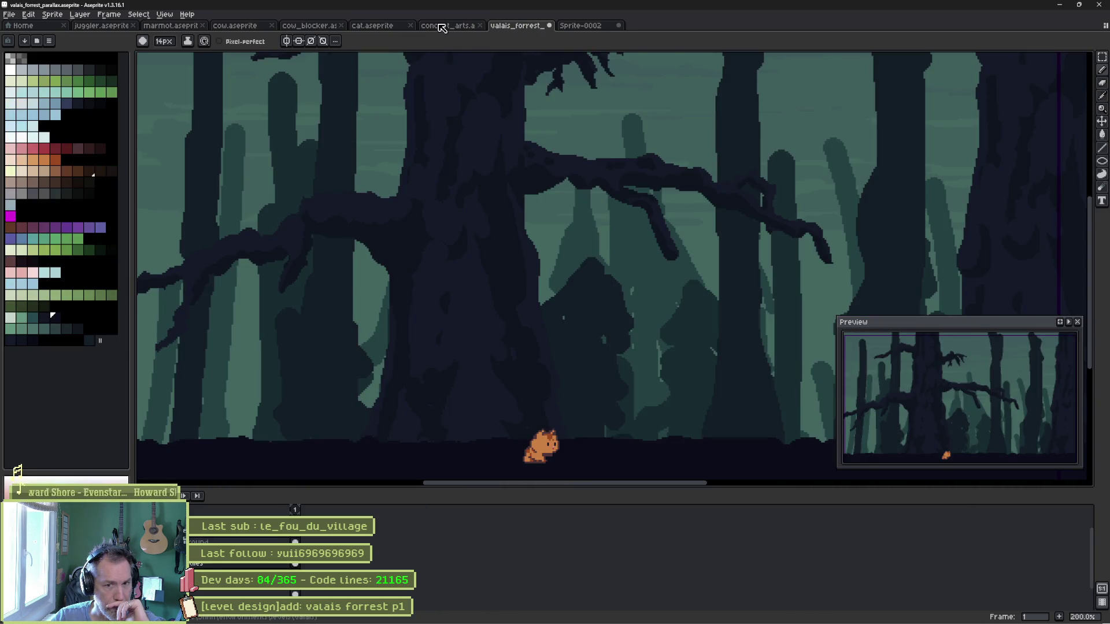
left_click(441, 26)
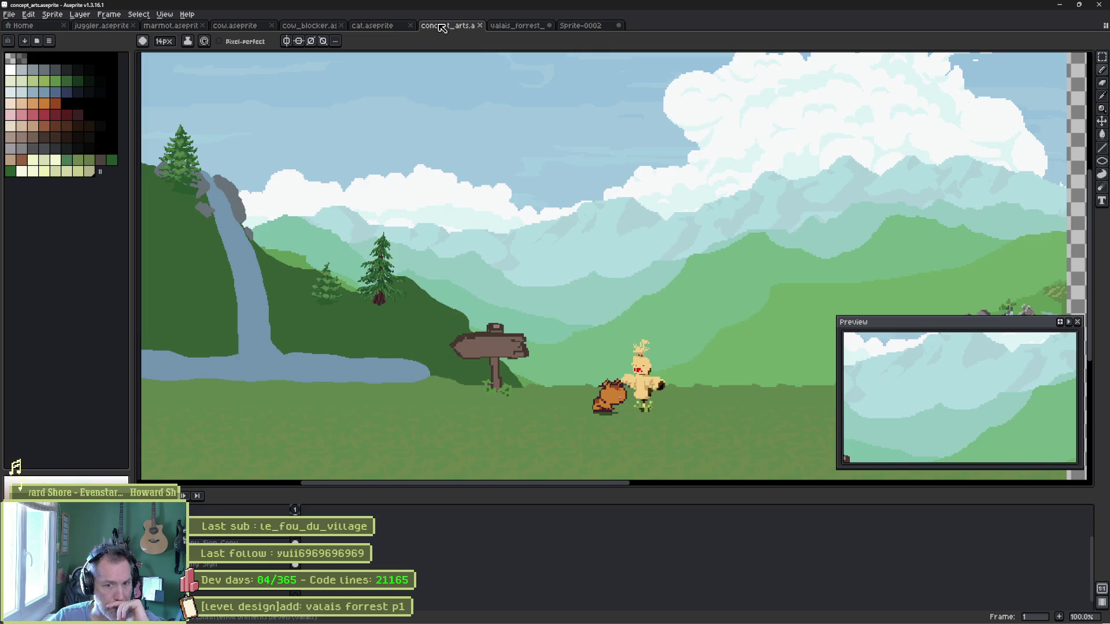
left_click(530, 29)
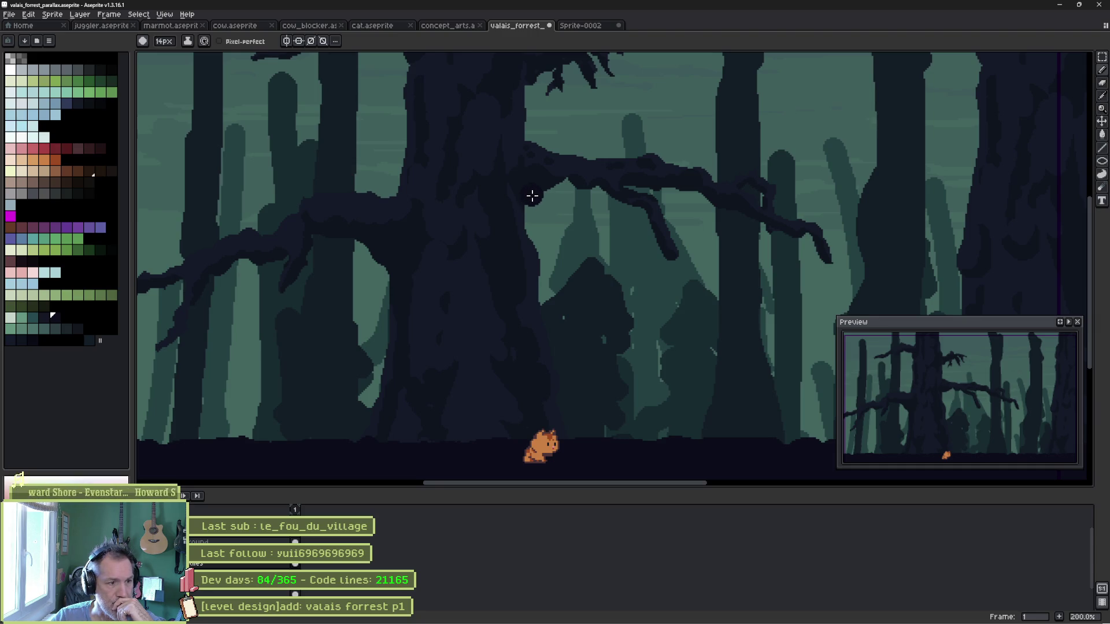
left_click(456, 26)
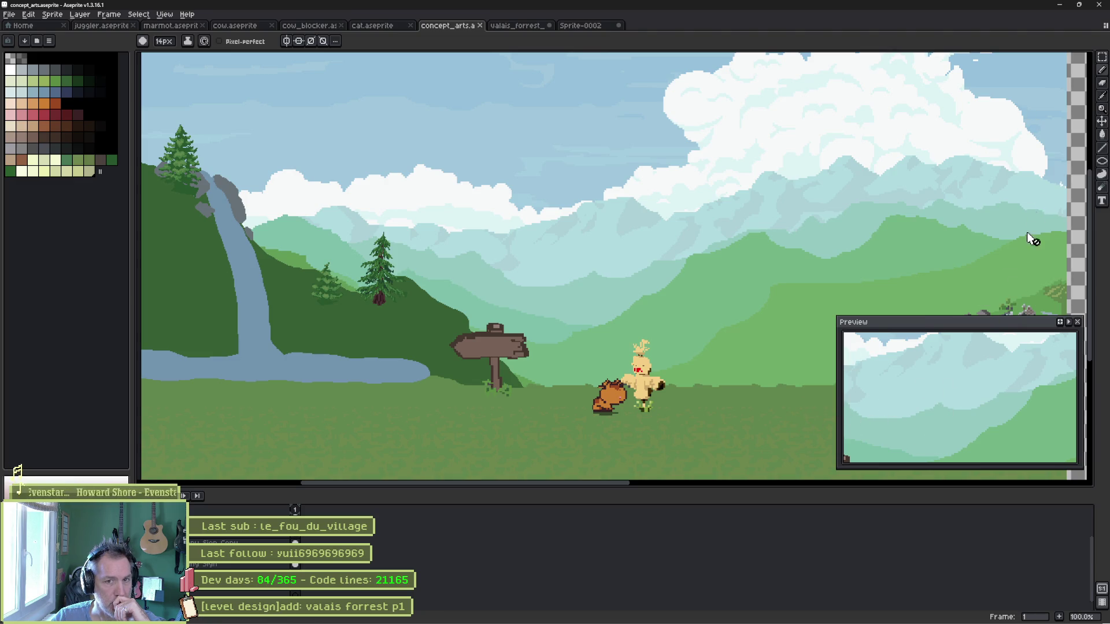
left_click(509, 26)
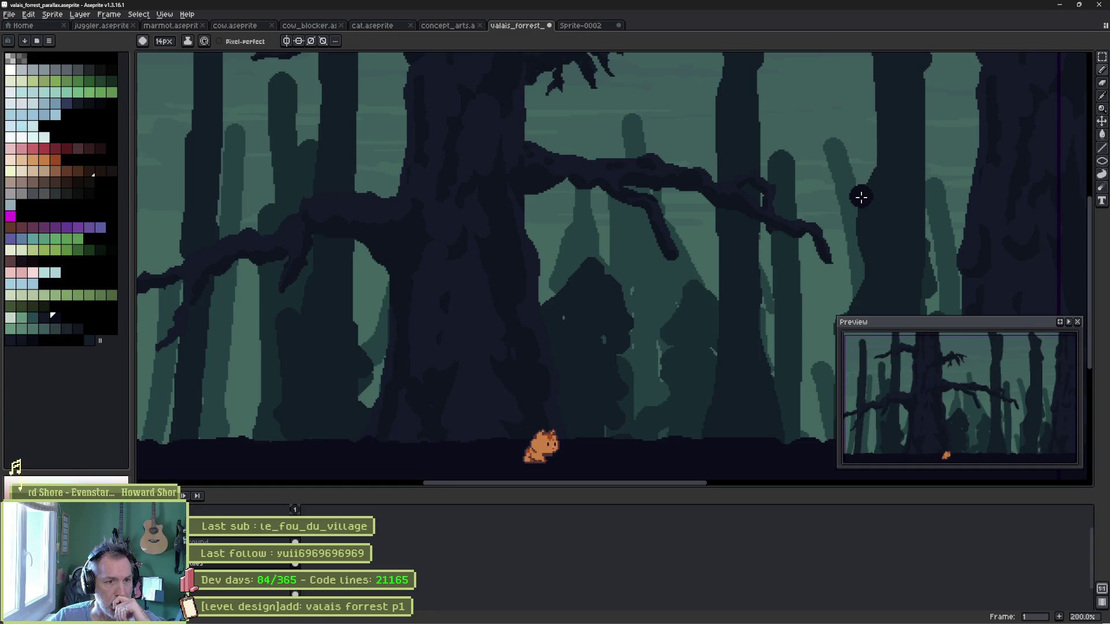
left_click(435, 26)
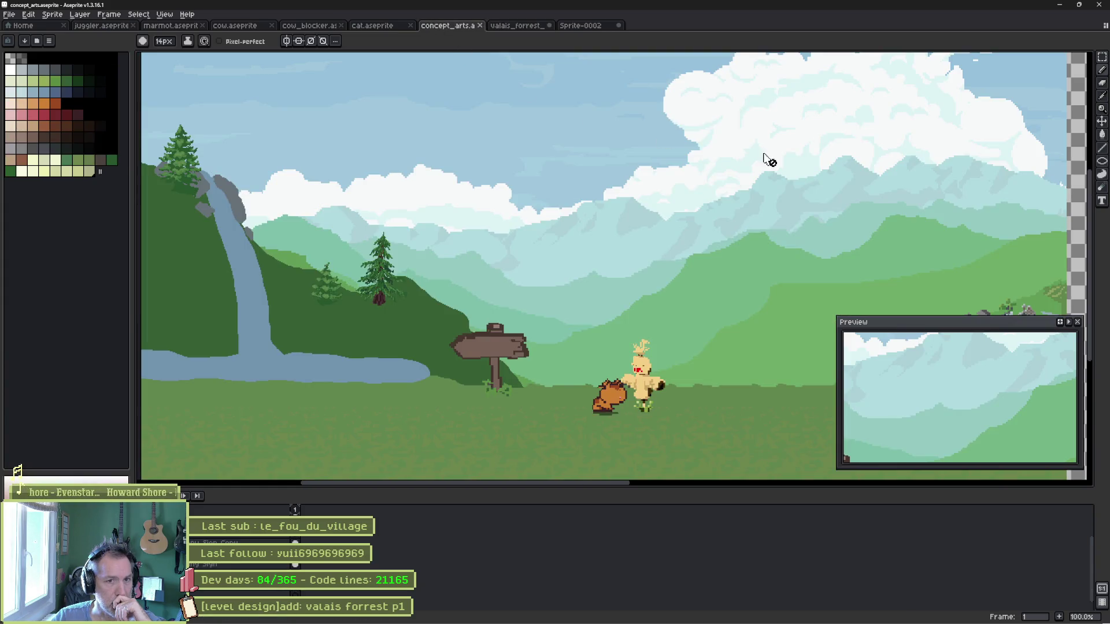
left_click(517, 26)
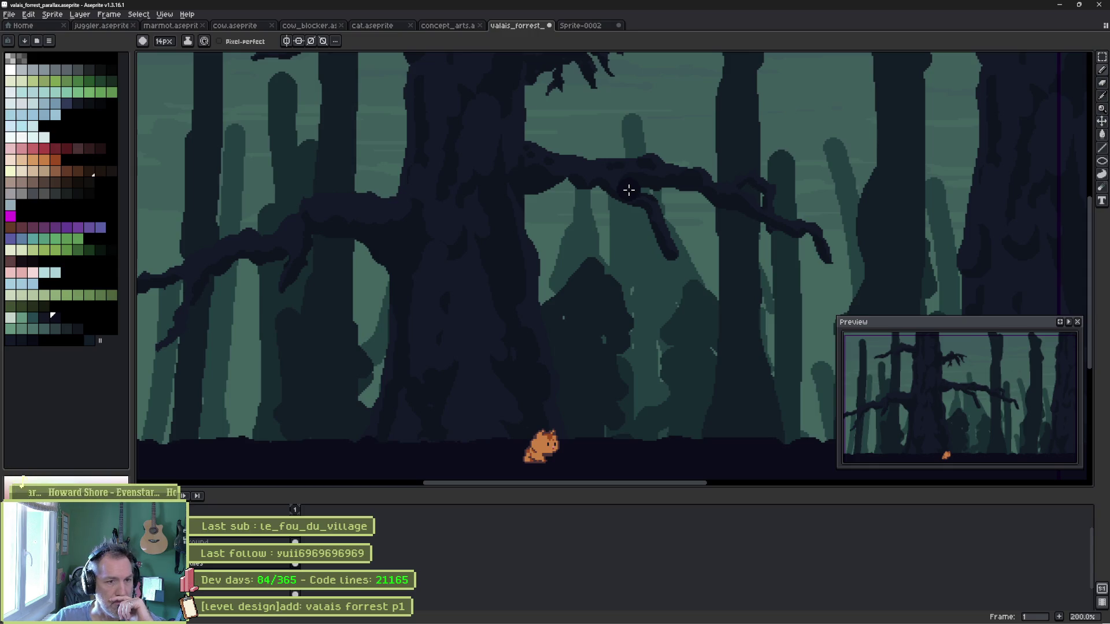
scroll(515, 174, "down", 1)
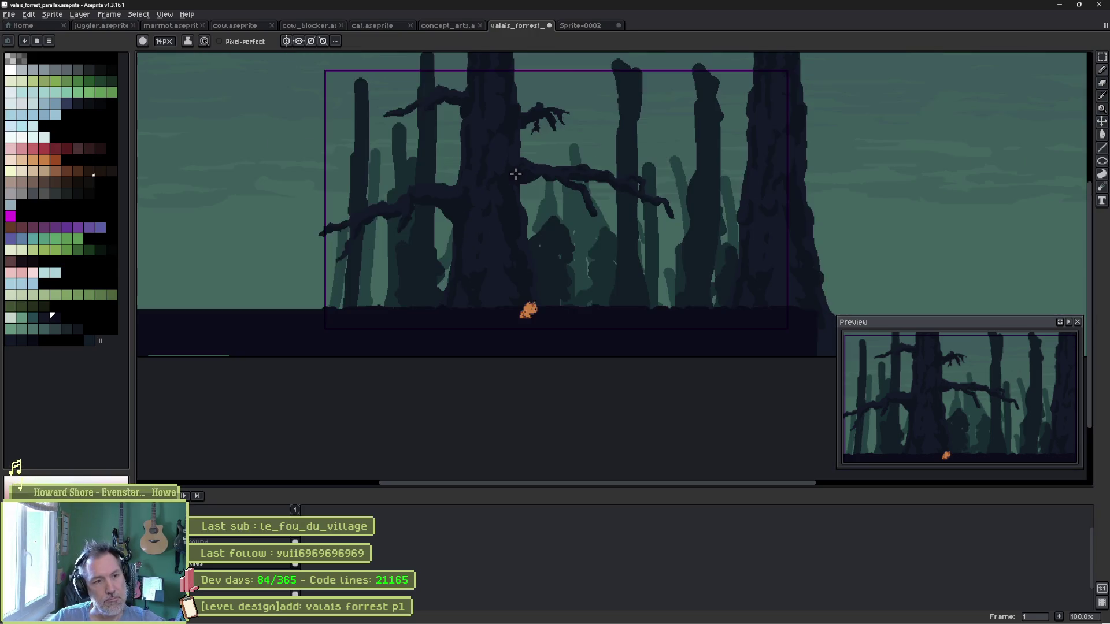
Marquee-select the big gnarled tree and try moving it far to the right.
left_click_drag(565, 181, 466, 228)
key("ctrl")
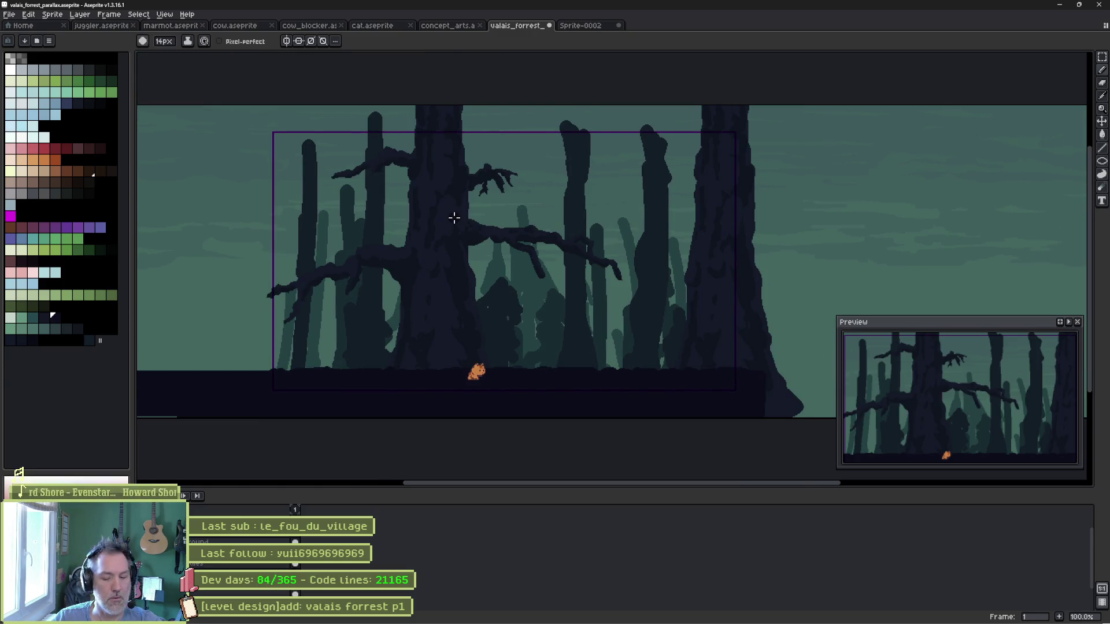
key("m")
mouse_move(236, 74)
left_mouse_down()
mouse_move(459, 298)
mouse_move(651, 426)
mouse_move(612, 397)
mouse_move(568, 382)
mouse_move(575, 392)
mouse_move(556, 397)
mouse_move(456, 344)
left_mouse_up()
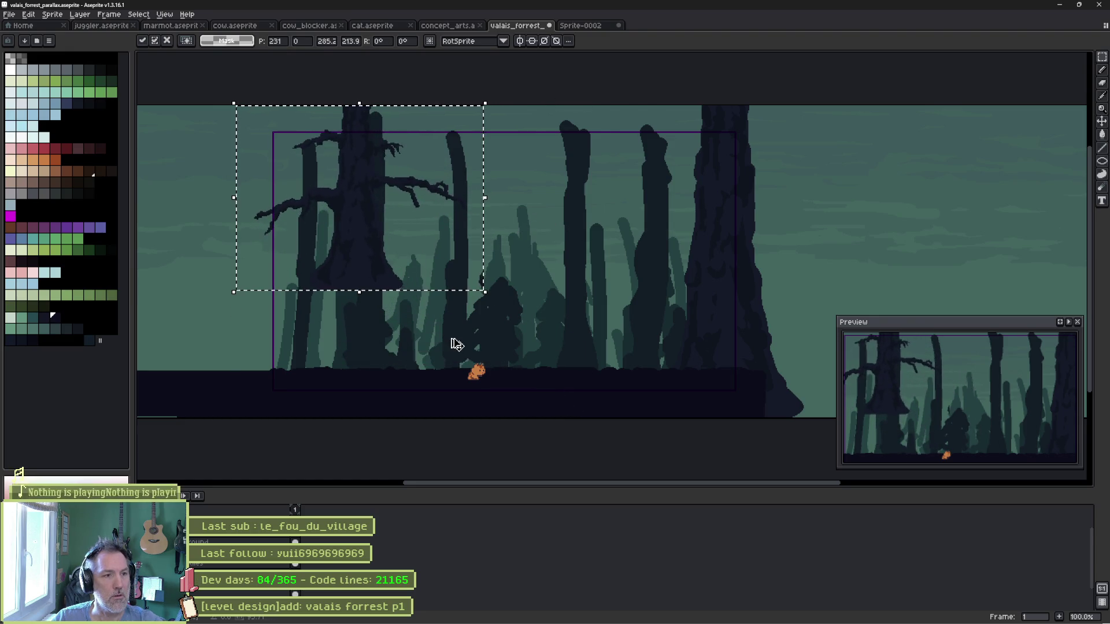
key("Escape")
left_click_drag(447, 345, 905, 347)
left_click_drag(823, 268, 463, 191)
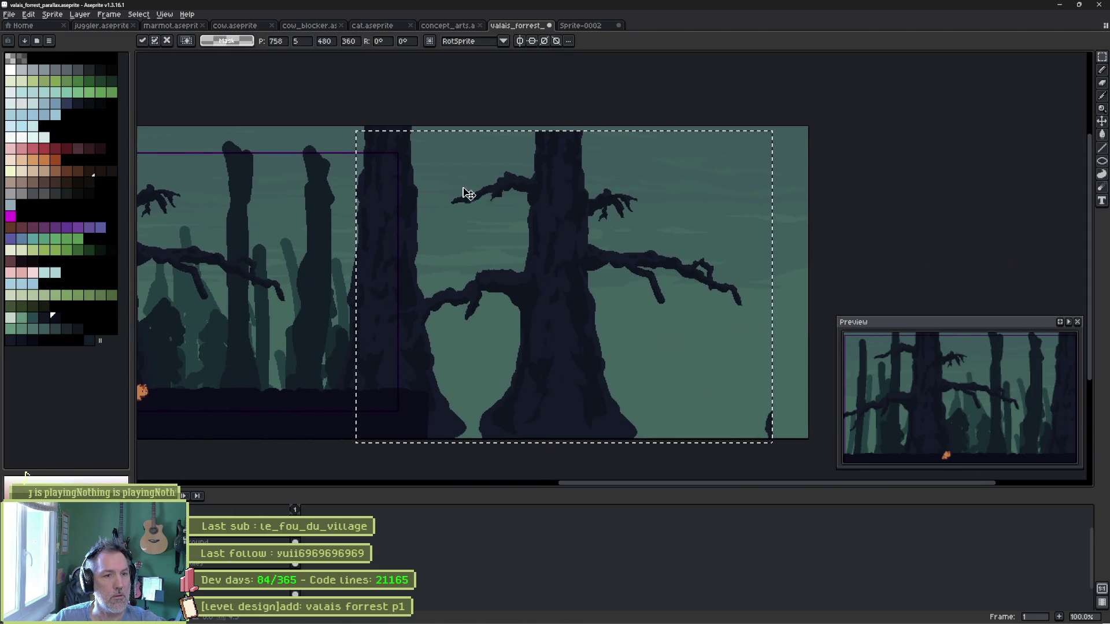
key("Return")
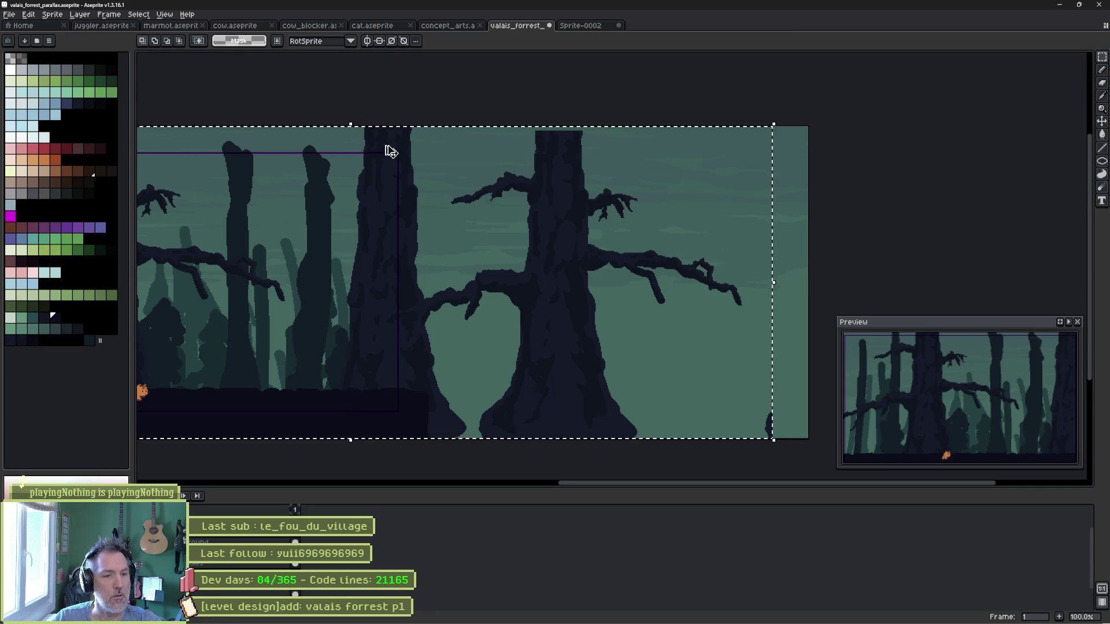
key("ctrl+d")
Undo the trial tree moves after test-nudging the reselected tree, then clear the selection.
key("ctrl+z")
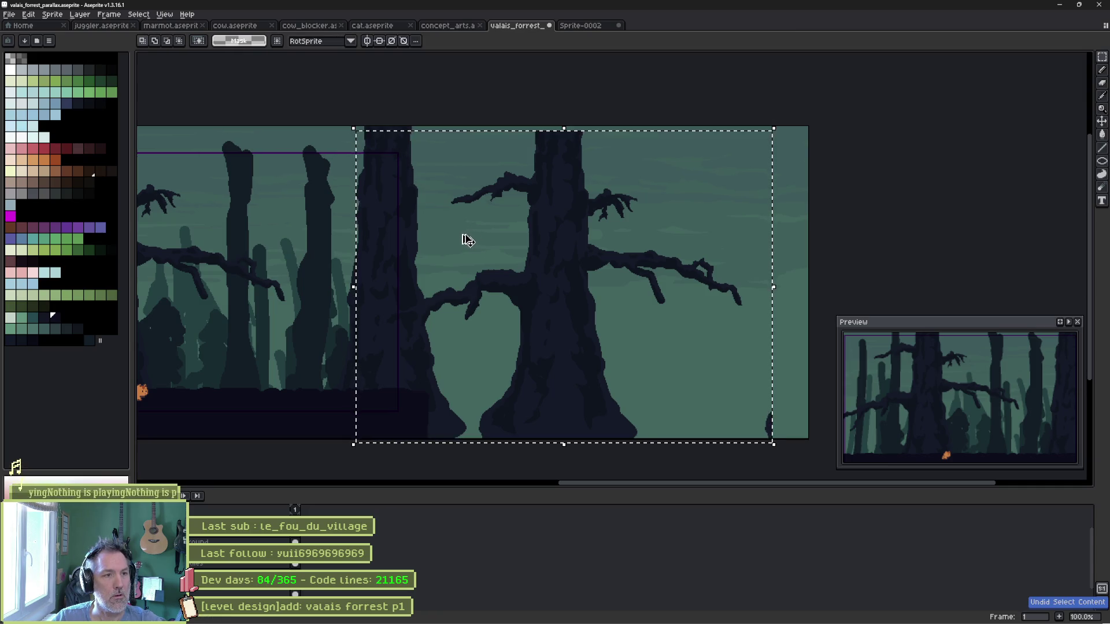
left_click(563, 266)
left_click_drag(564, 266, 600, 257)
key("Escape")
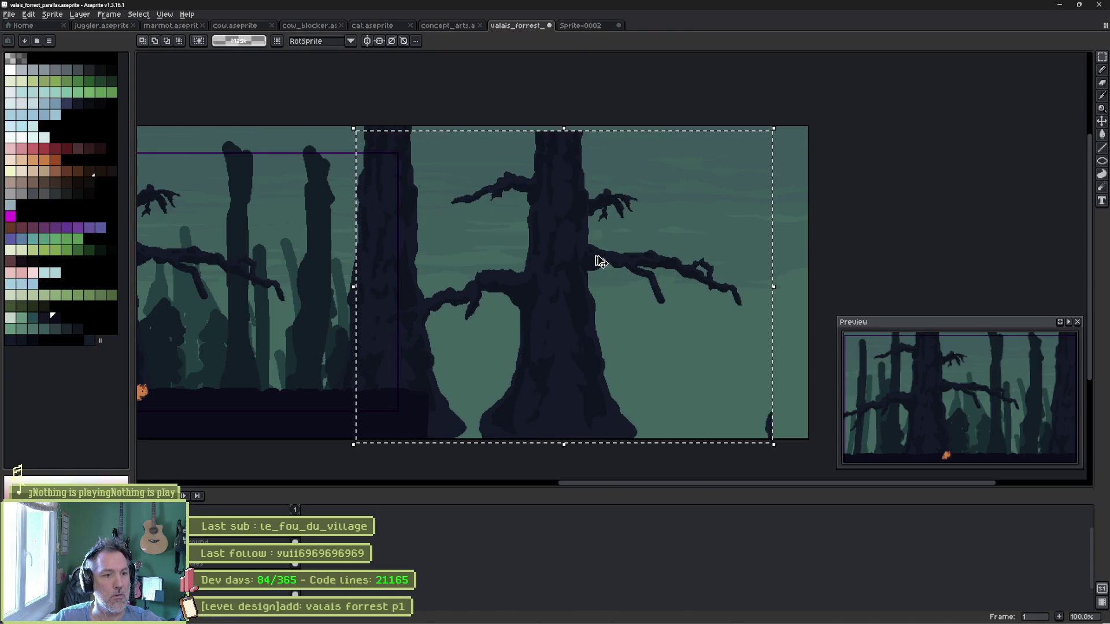
key("ctrl+z")
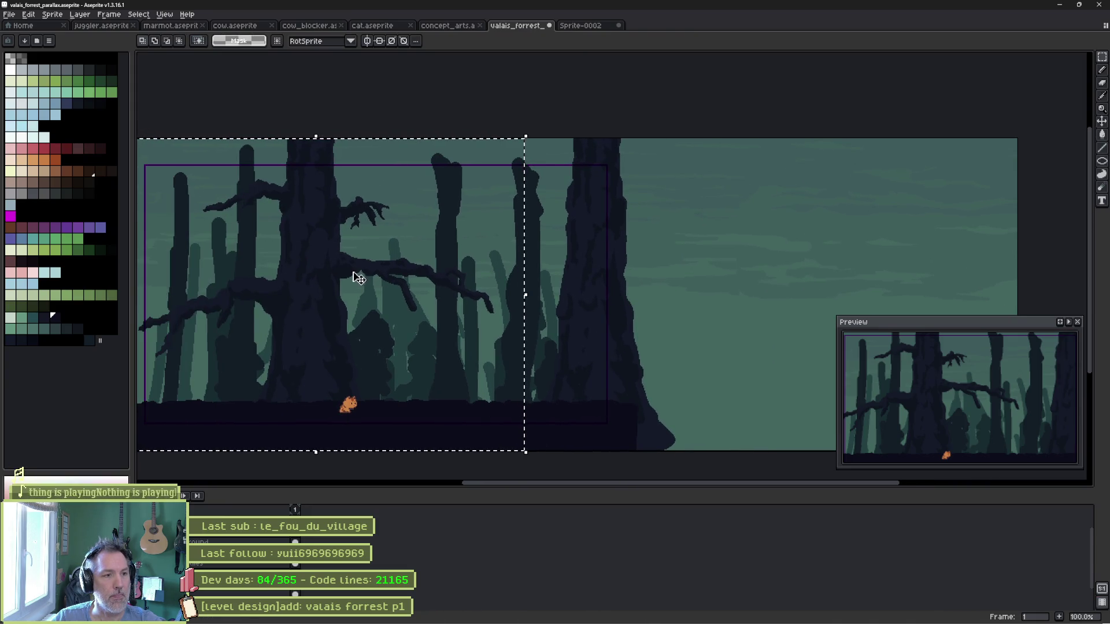
mouse_move(329, 280)
left_mouse_down()
mouse_move(722, 283)
mouse_move(872, 266)
mouse_move(825, 265)
mouse_move(810, 285)
left_mouse_up()
left_click_drag(842, 248, 743, 241)
key("ctrl+z")
key("Return")
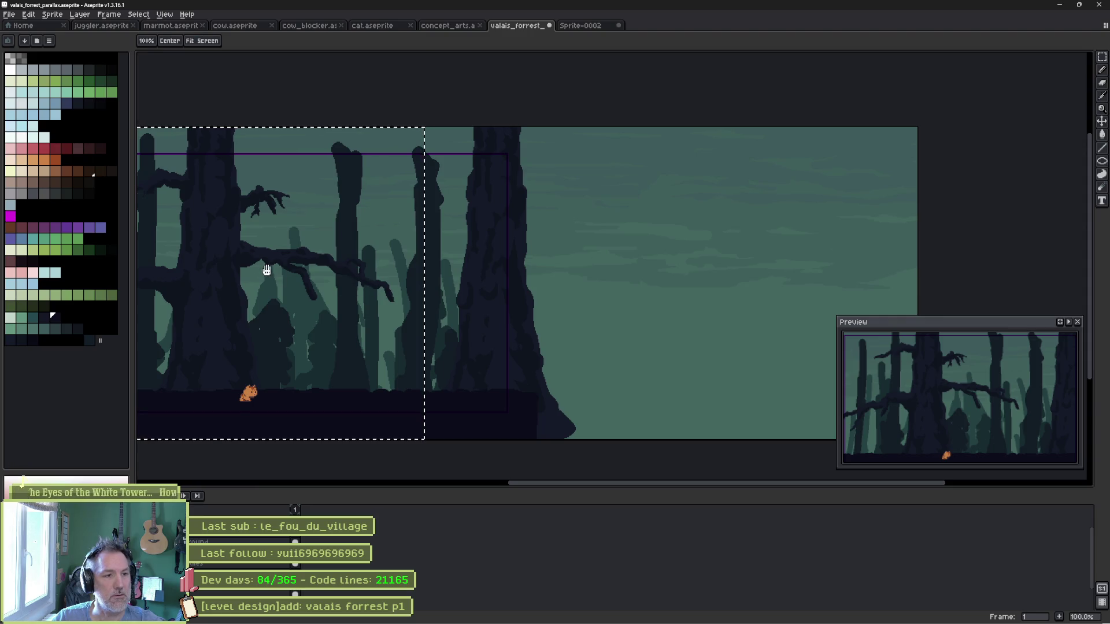
left_click_drag(265, 268, 559, 299)
key("ctrl+d")
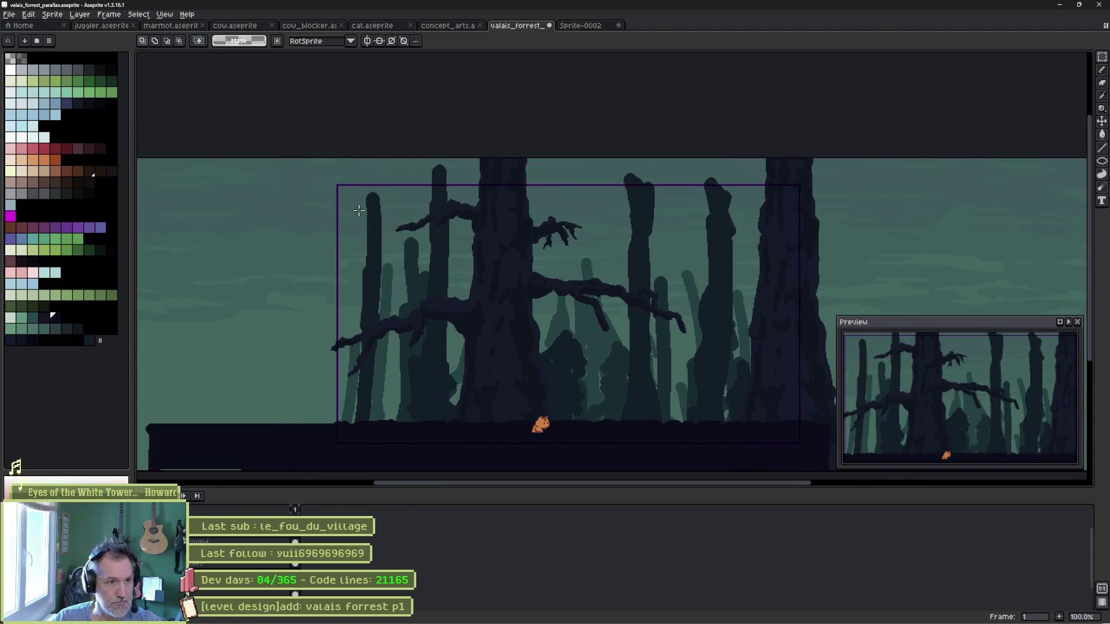
Reselect the gnarled tree and drag it into the empty sky on the right.
mouse_move(323, 151)
left_mouse_down()
mouse_move(556, 393)
mouse_move(697, 471)
left_mouse_up()
scroll(541, 339, "left", 5)
mouse_move(654, 339)
left_mouse_down()
mouse_move(414, 330)
mouse_move(619, 356)
mouse_move(730, 346)
mouse_move(515, 347)
mouse_move(820, 341)
mouse_move(753, 366)
mouse_move(423, 346)
mouse_move(567, 355)
left_mouse_up()
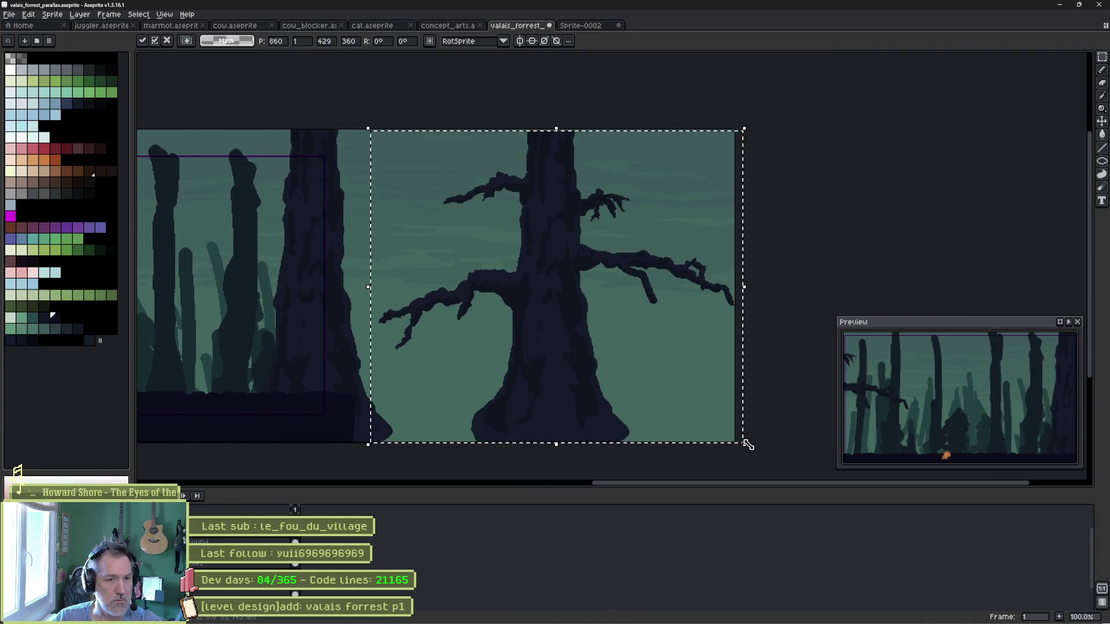
Shrink the floating tree copy to about 252x212 and commit it.
left_click_drag(745, 443, 587, 327)
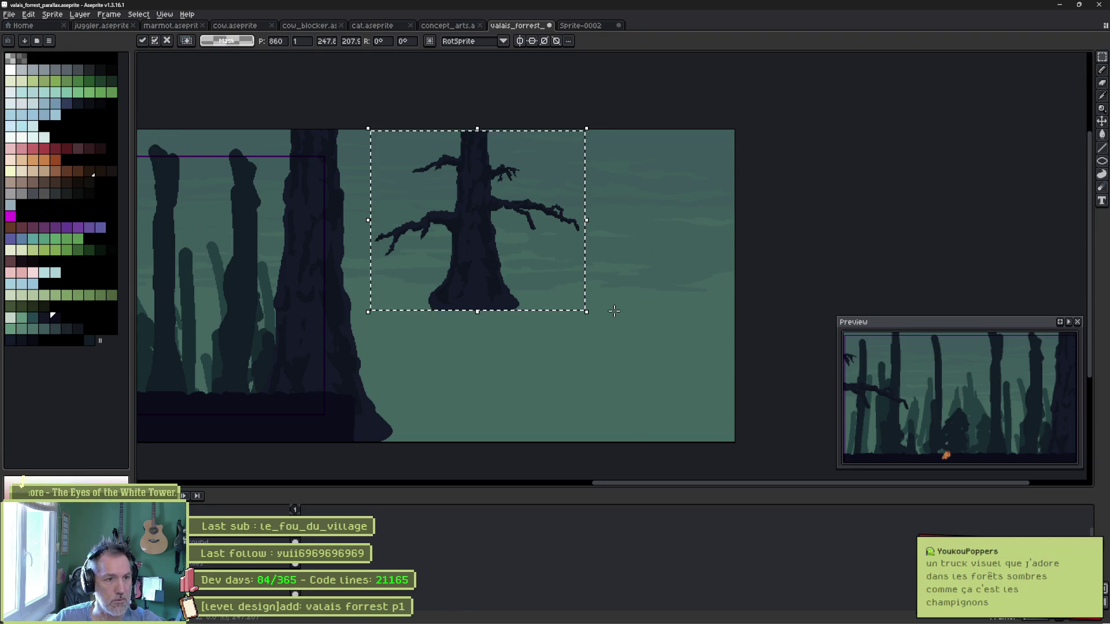
key("Return")
left_click_drag(495, 289, 599, 349)
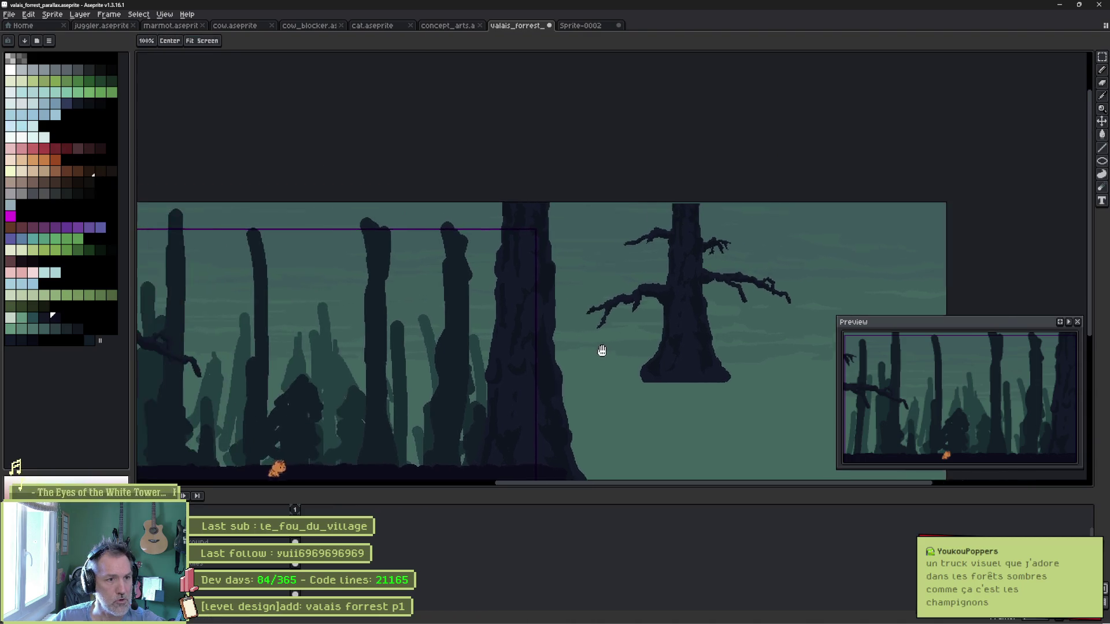
Move the small tree into the forest, stretch it taller, narrow it from the left, and place it.
key("m")
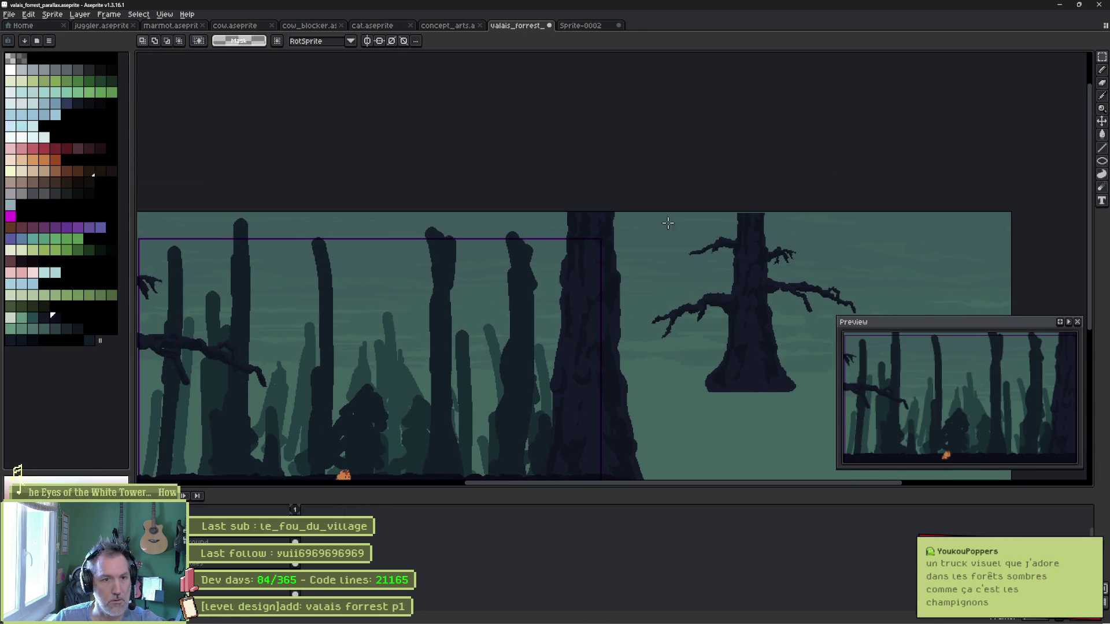
left_click_drag(873, 424, 889, 435)
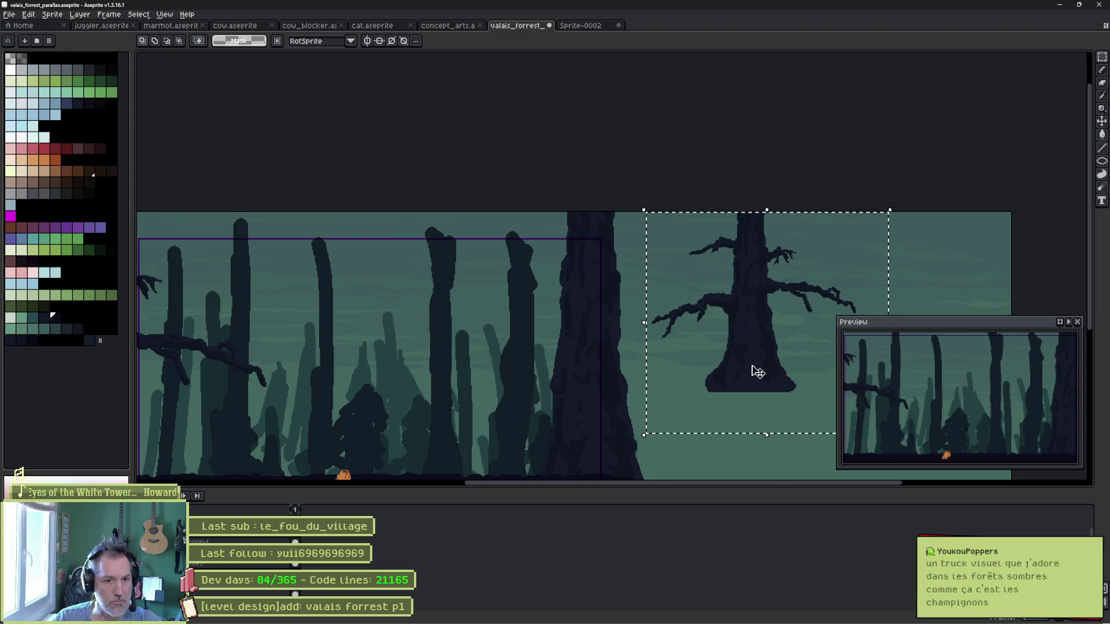
mouse_move(755, 372)
left_mouse_down()
mouse_move(454, 416)
mouse_move(616, 333)
mouse_move(550, 367)
left_mouse_up()
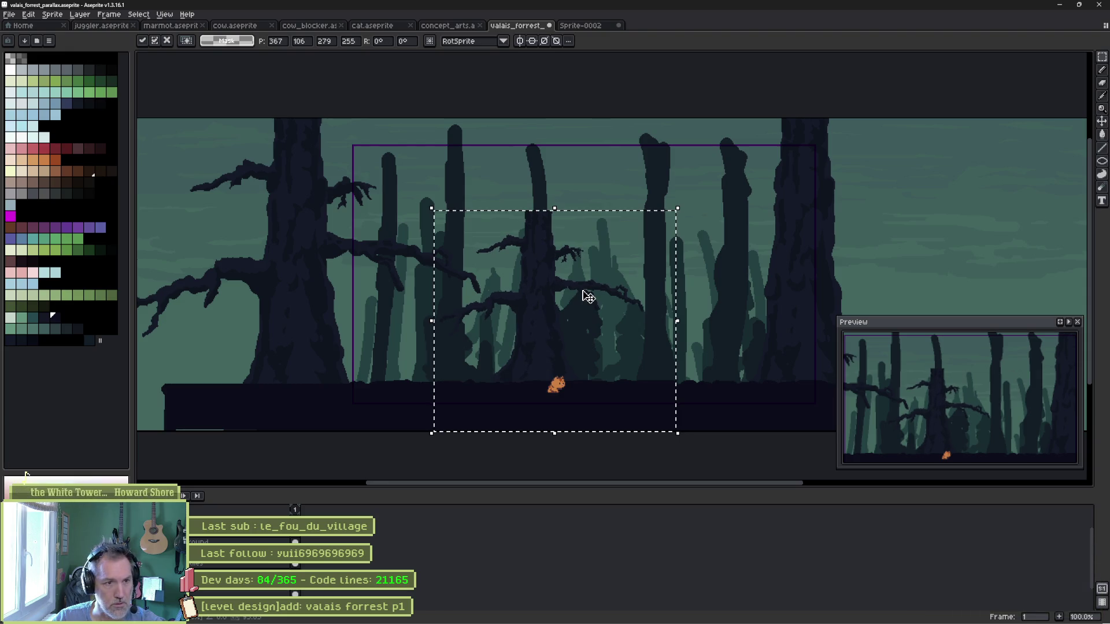
left_click_drag(555, 208, 560, 115)
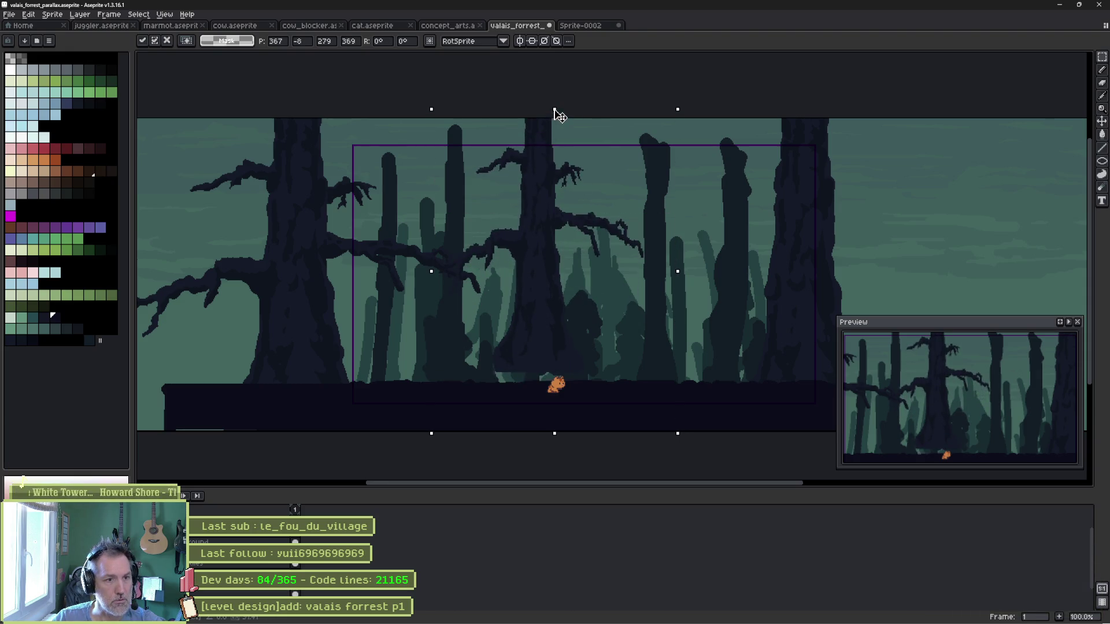
mouse_move(543, 286)
left_mouse_down()
mouse_move(551, 330)
mouse_move(541, 334)
left_mouse_up()
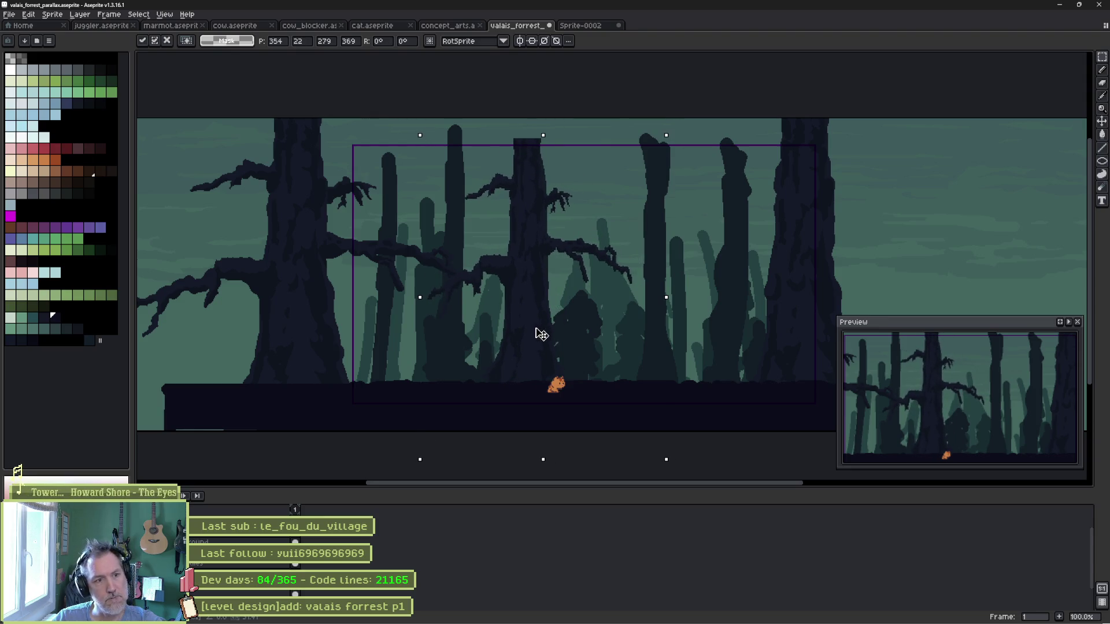
left_click_drag(426, 304, 481, 310)
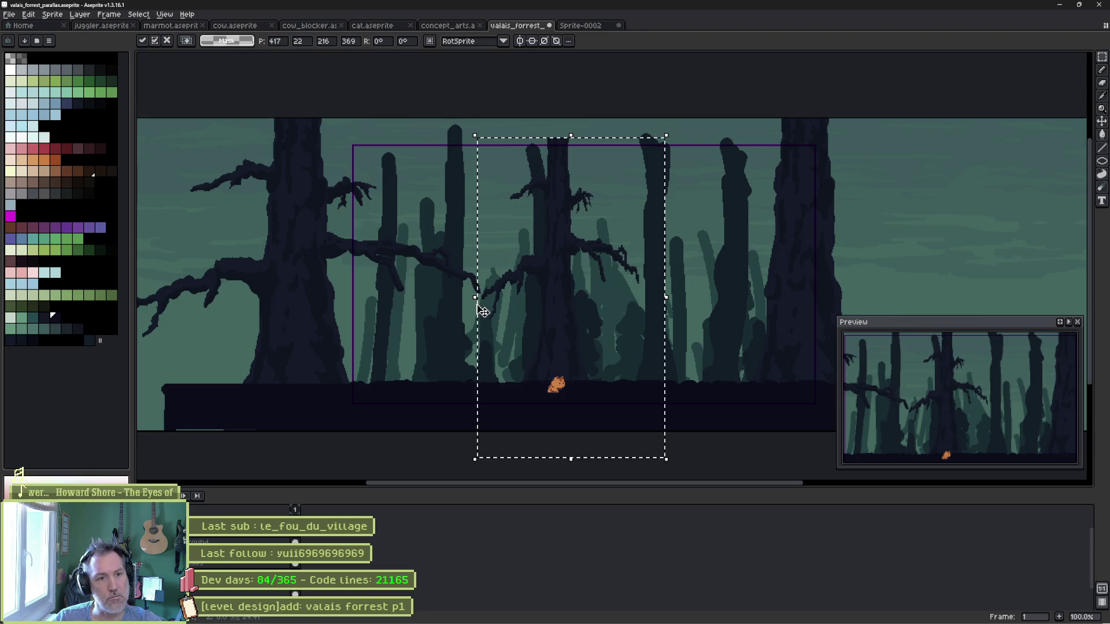
mouse_move(577, 314)
left_mouse_down()
mouse_move(524, 317)
mouse_move(609, 307)
left_mouse_up()
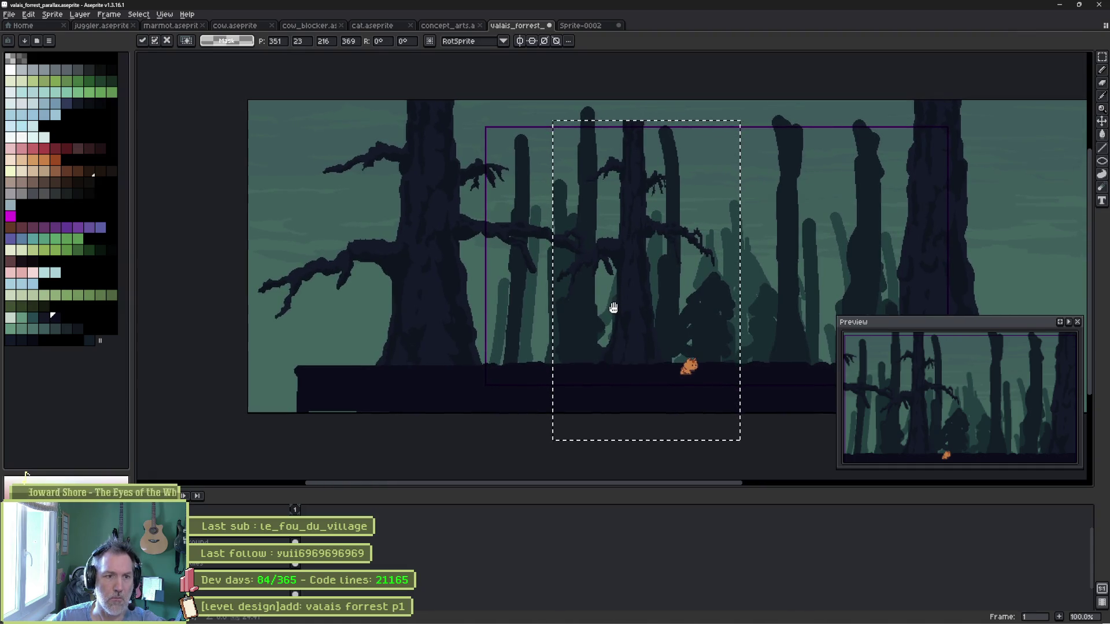
key("ctrl+a")
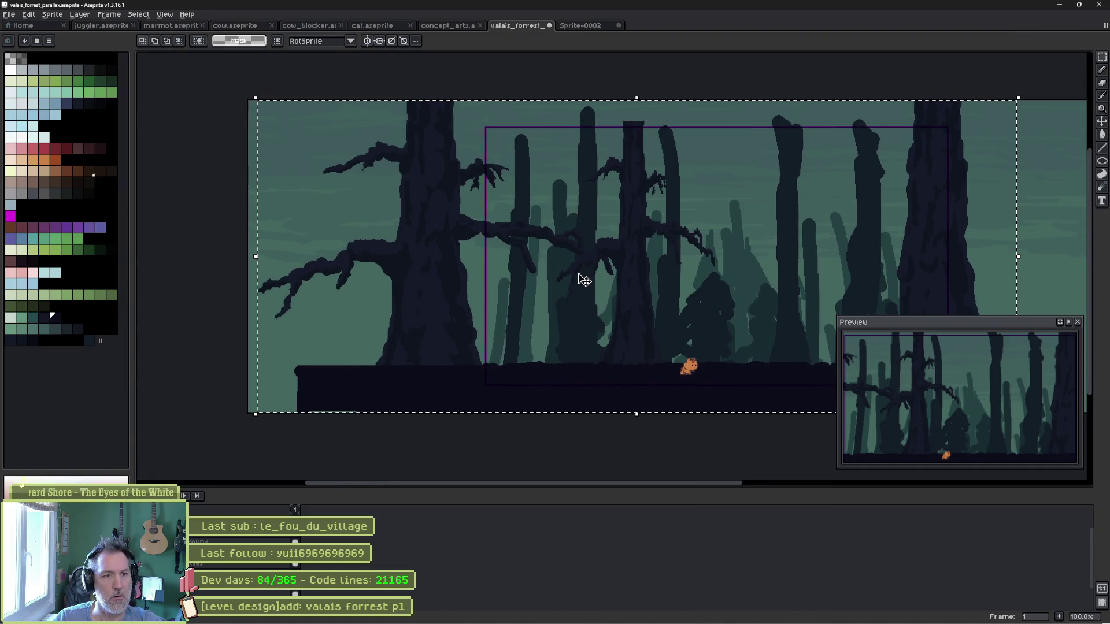
Move the tree copy, squeeze it narrower into mid-scene, then undo that placement.
left_click_drag(593, 275, 1086, 280)
left_click_drag(784, 254, 360, 268)
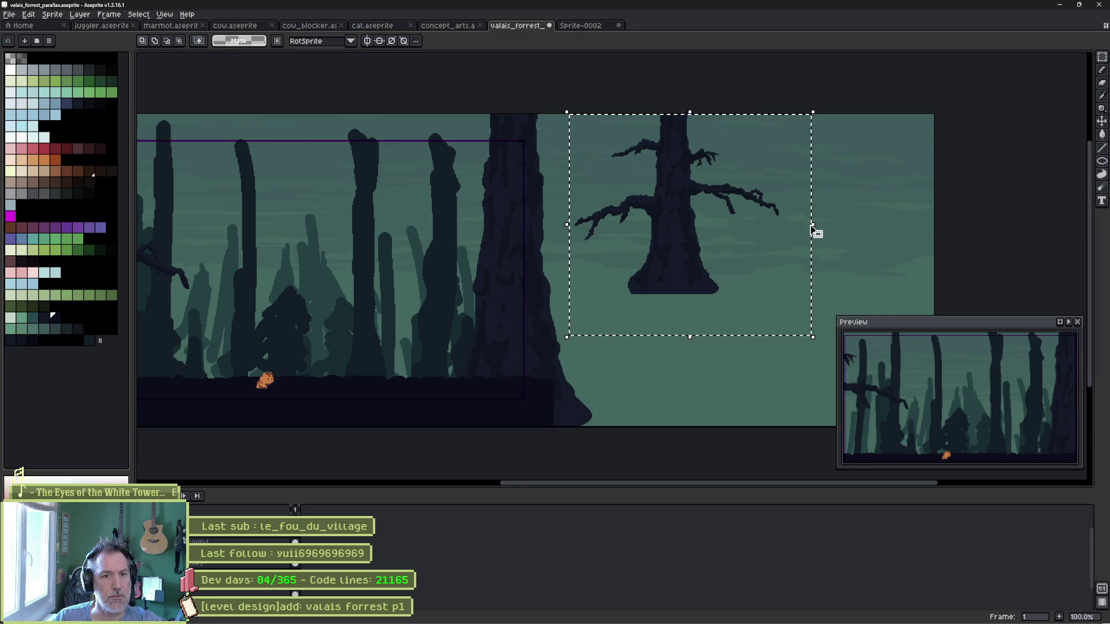
left_click_drag(811, 226, 600, 230)
mouse_move(716, 228)
left_mouse_down()
mouse_move(676, 240)
mouse_move(691, 248)
left_mouse_up()
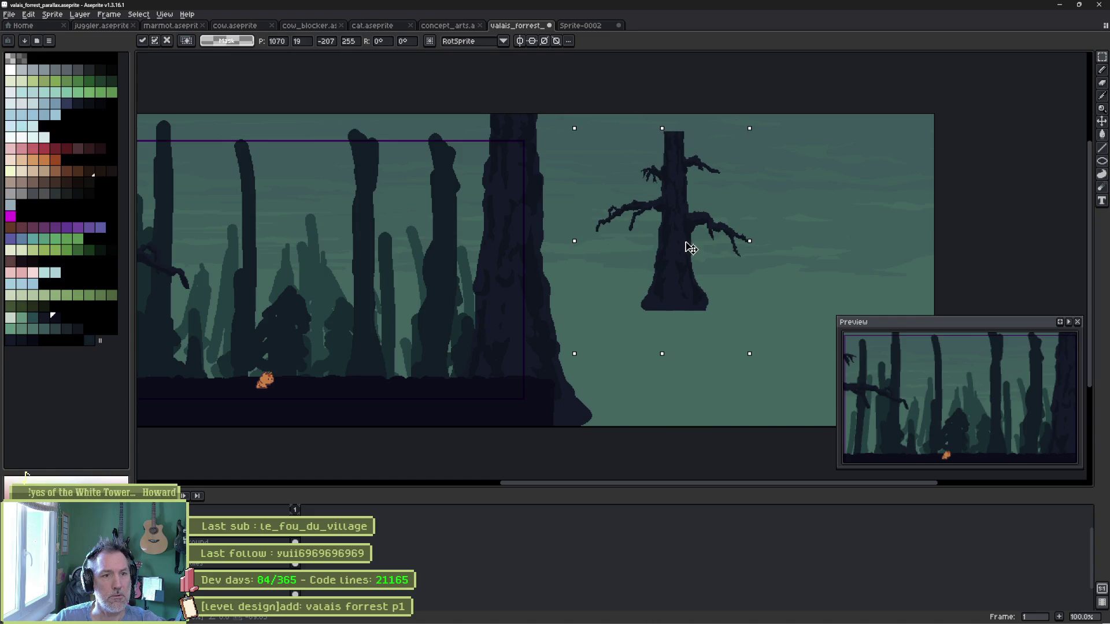
scroll(691, 248, "down", 1)
left_click_drag(749, 275, 523, 308)
key("Return")
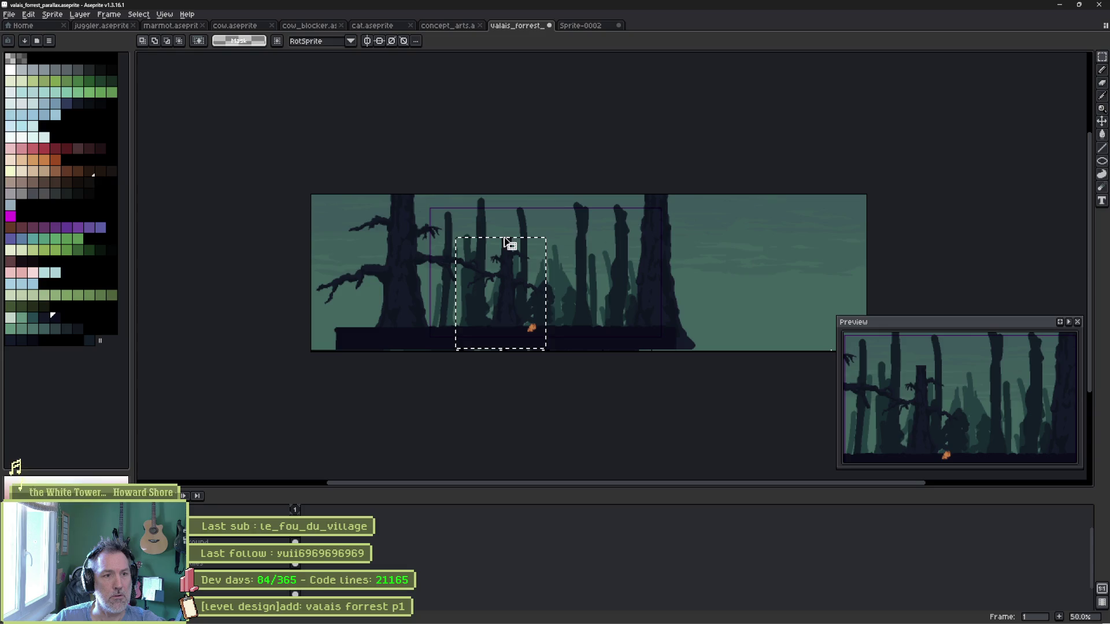
key("ctrl+z")
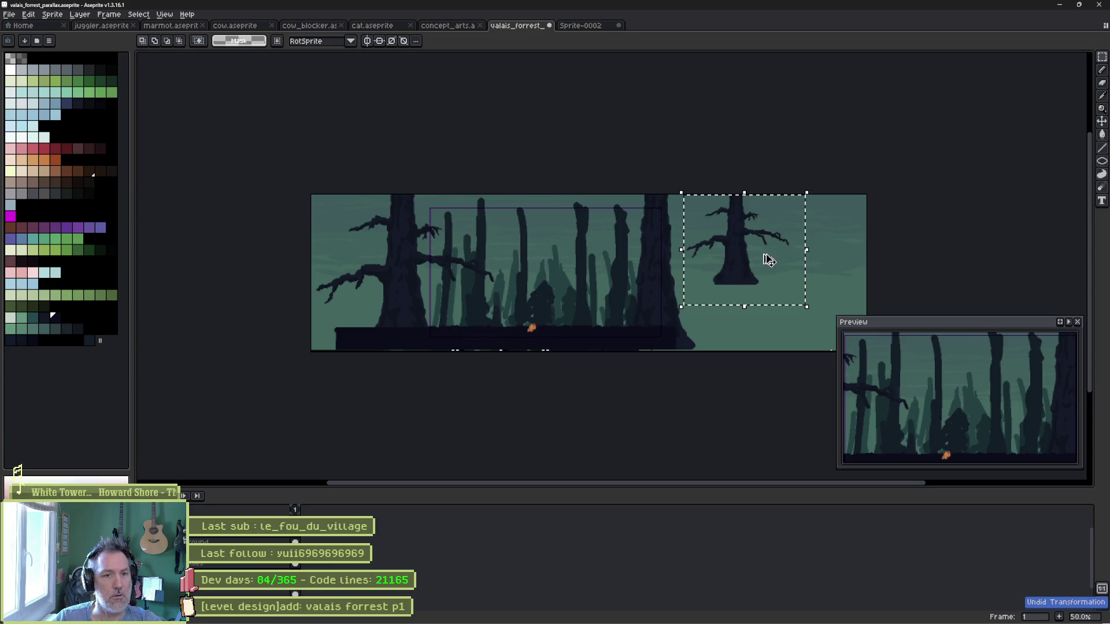
Return the copy to the middle, stretch it taller, and drop it right of centre.
left_click_drag(744, 223, 523, 280)
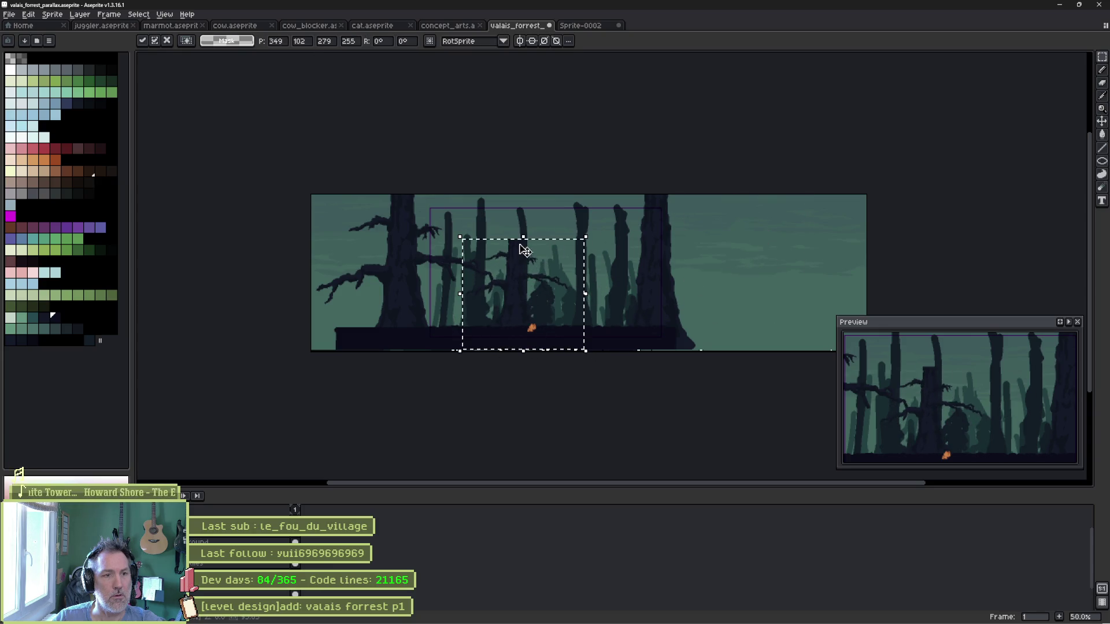
left_click_drag(524, 236, 525, 188)
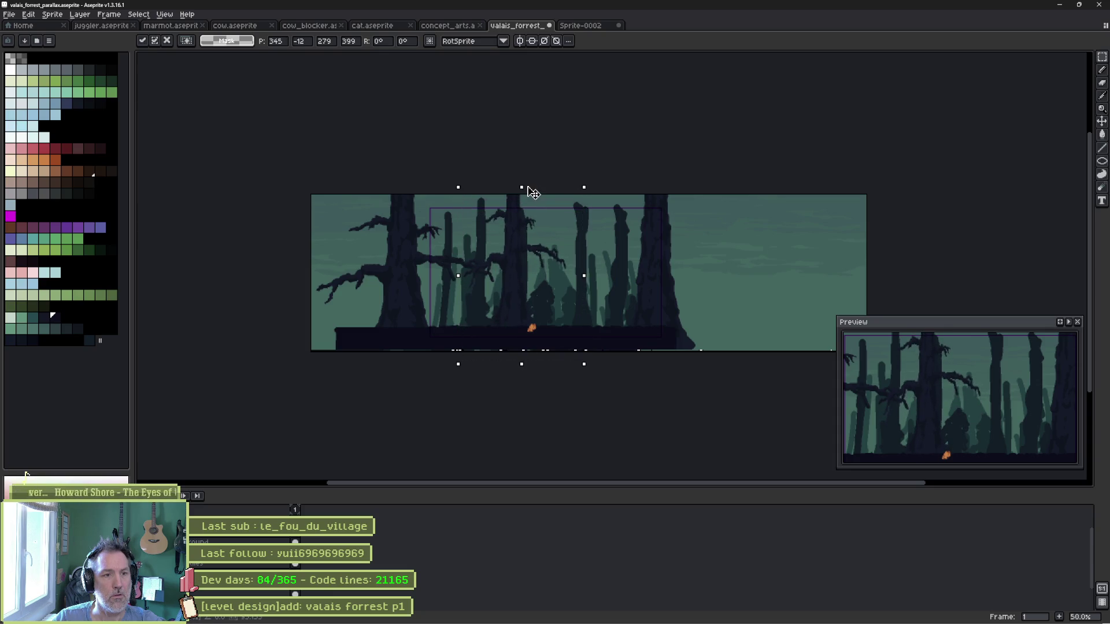
mouse_move(515, 250)
left_mouse_down()
mouse_move(506, 346)
mouse_move(523, 376)
left_mouse_up()
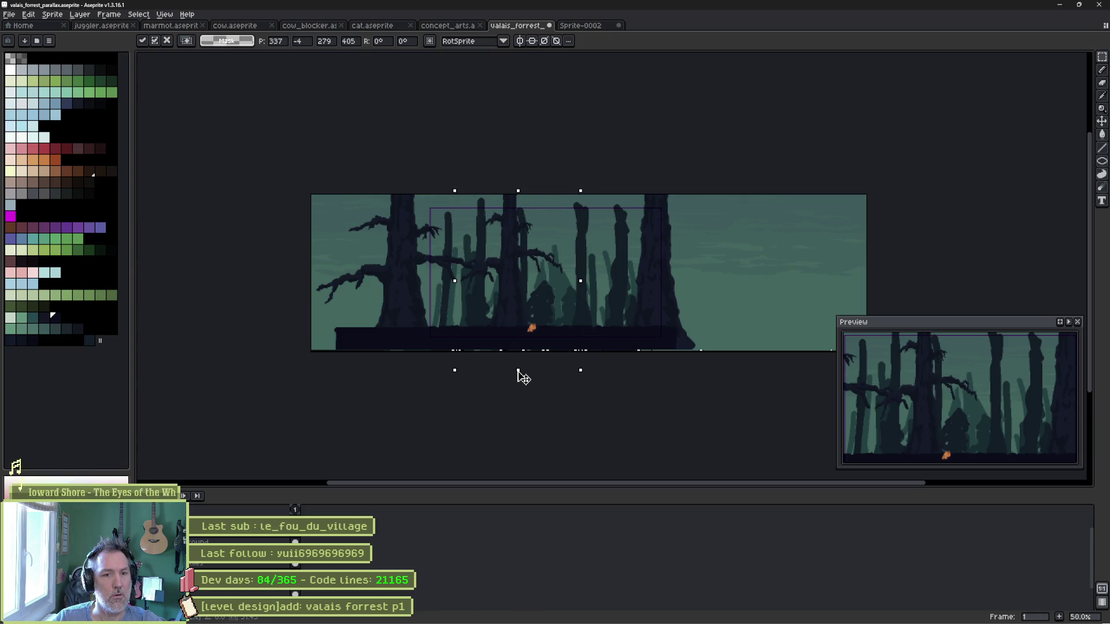
left_click_drag(520, 299, 589, 299)
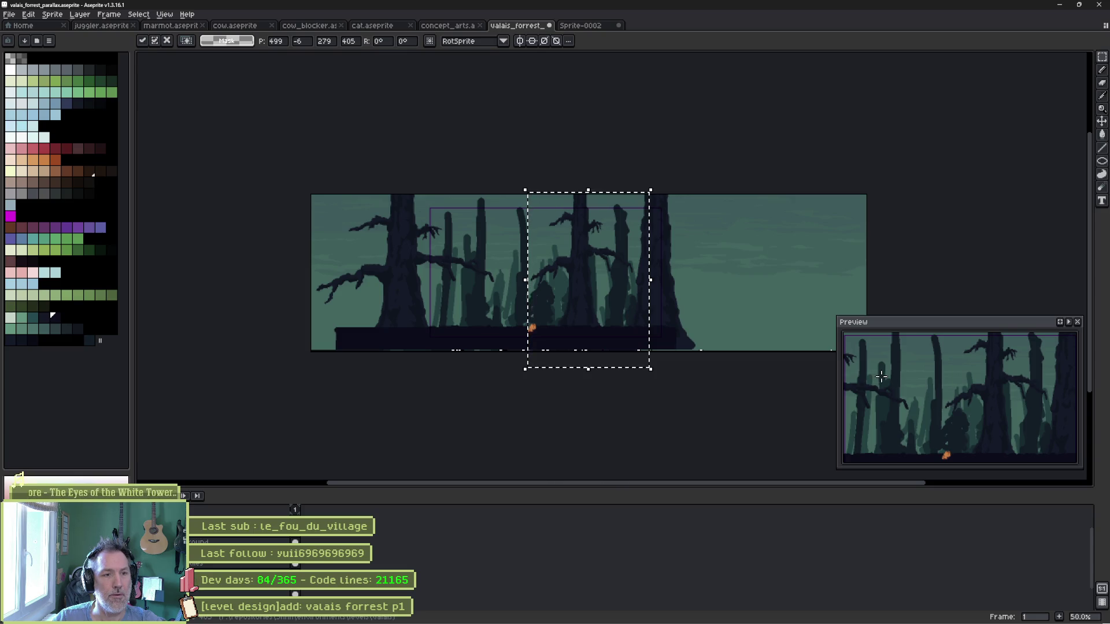
key("ctrl+d")
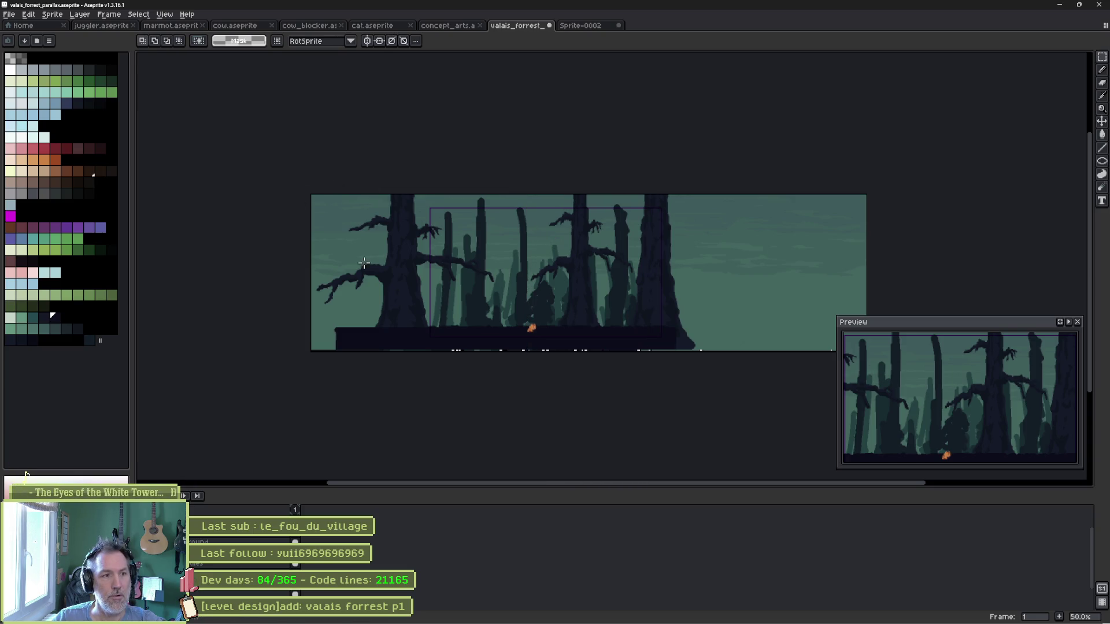
Shift the left part of the scene, with the big tree, about 42 px right; zoom to 200%.
left_click_drag(319, 181, 494, 370)
left_click_drag(413, 294, 443, 306)
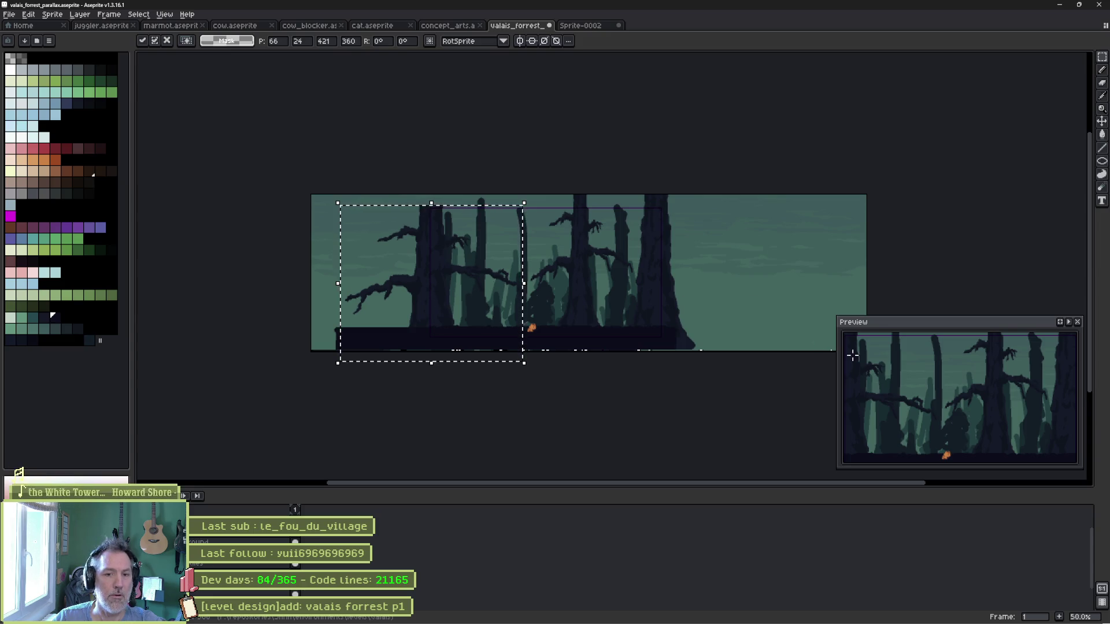
scroll(582, 292, "up", 2)
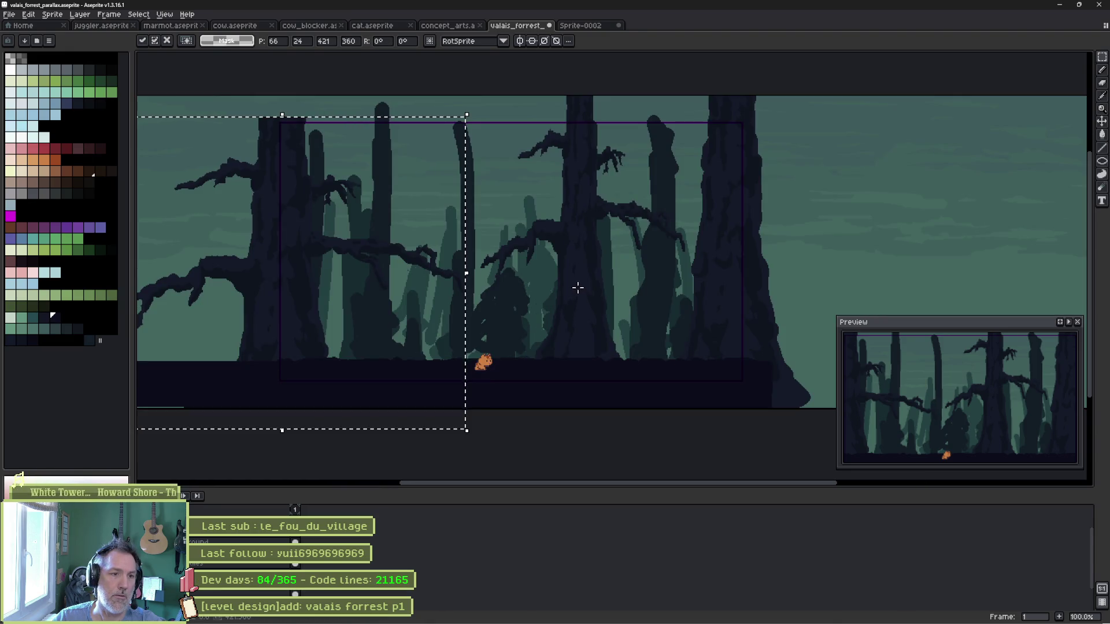
key("ctrl+d")
mouse_move(534, 252)
left_mouse_down()
mouse_move(575, 251)
mouse_move(629, 280)
mouse_move(674, 285)
mouse_move(665, 291)
left_mouse_up()
scroll(576, 251, "up", 2)
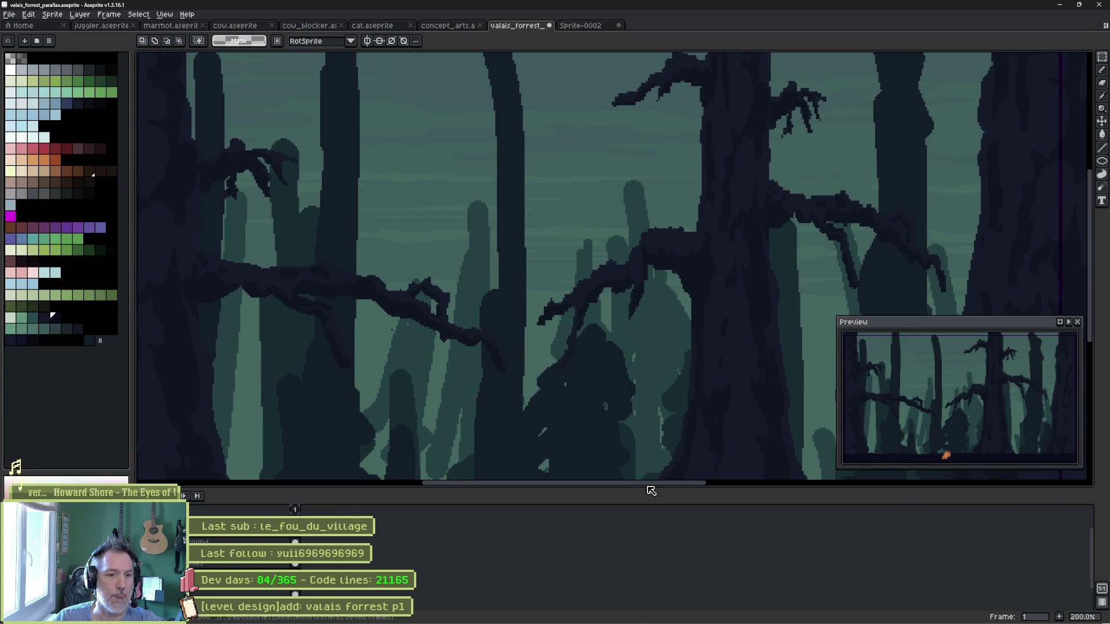
Enlarge the canvas area, pan down to the ground and creature, and lower the Preview window.
left_click_drag(649, 488, 649, 520)
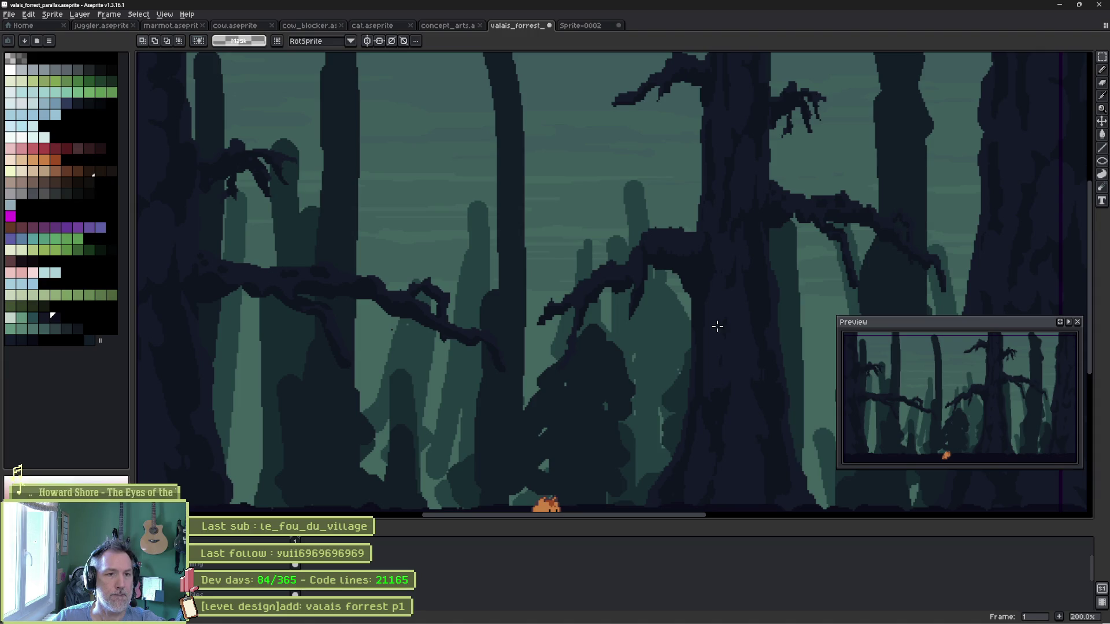
left_click_drag(715, 312, 712, 284)
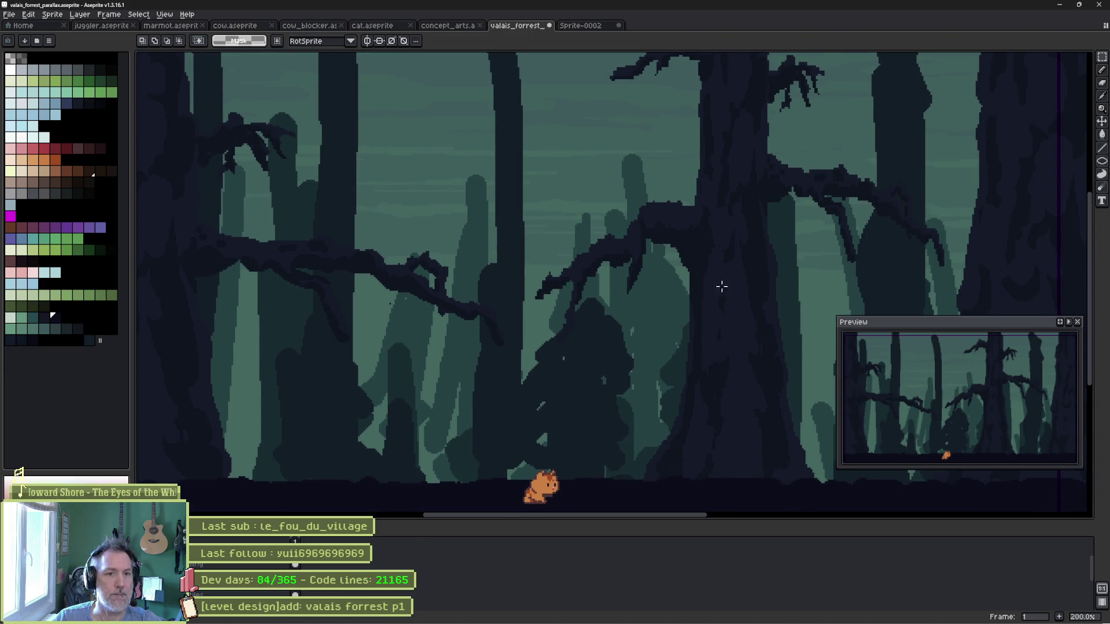
left_click_drag(934, 322, 936, 377)
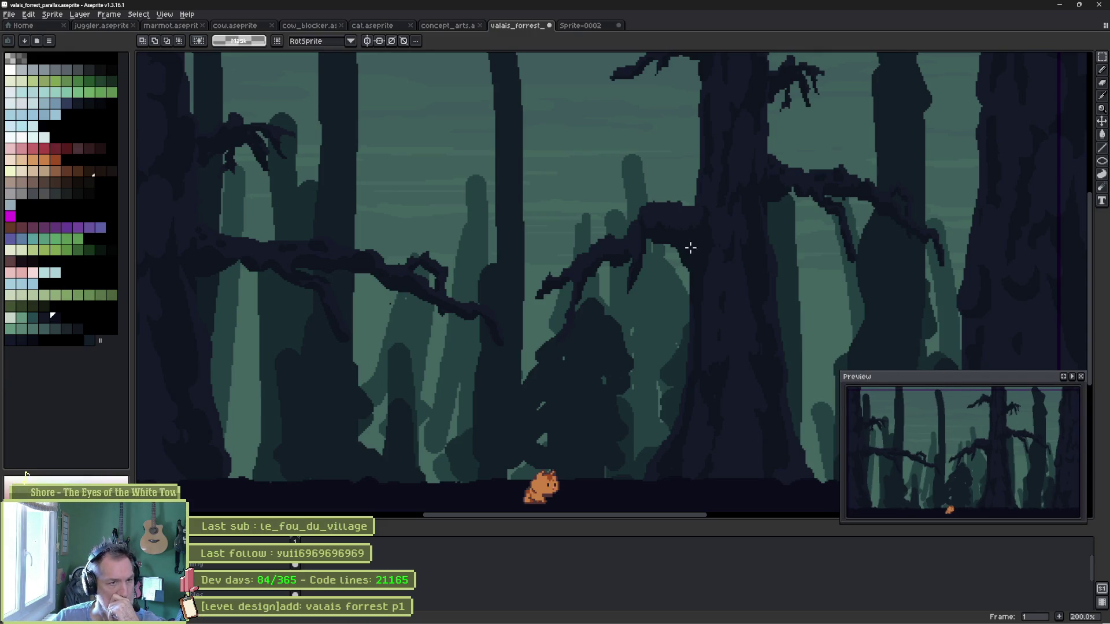
Compare the forest scene against the concept_arts tab, panning further down to show more ground.
left_click(451, 26)
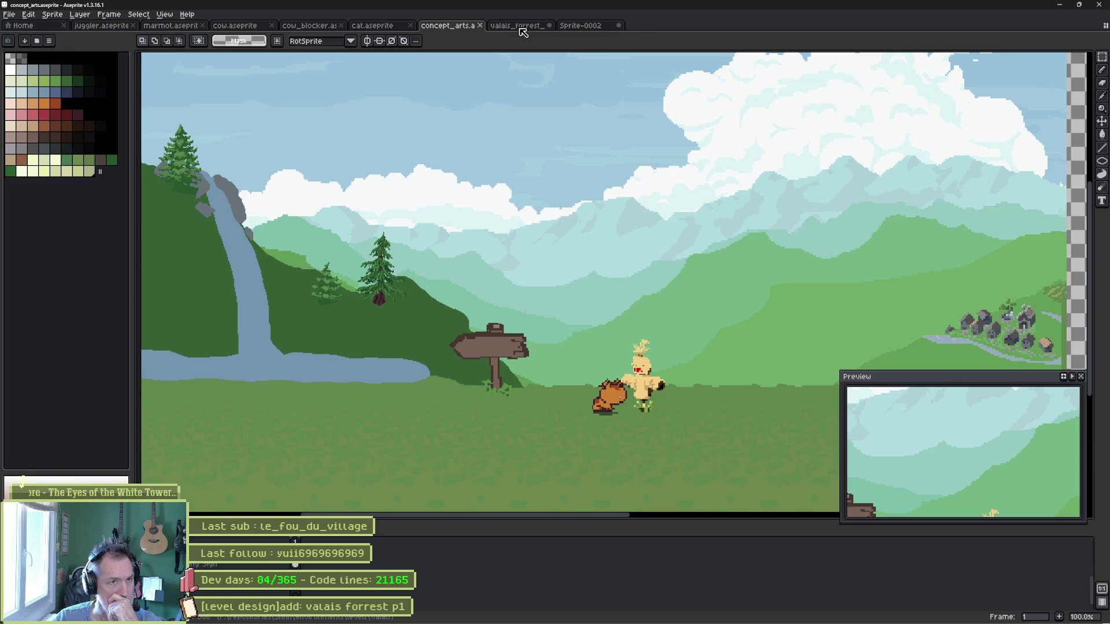
left_click(521, 26)
left_click_drag(599, 247, 598, 216)
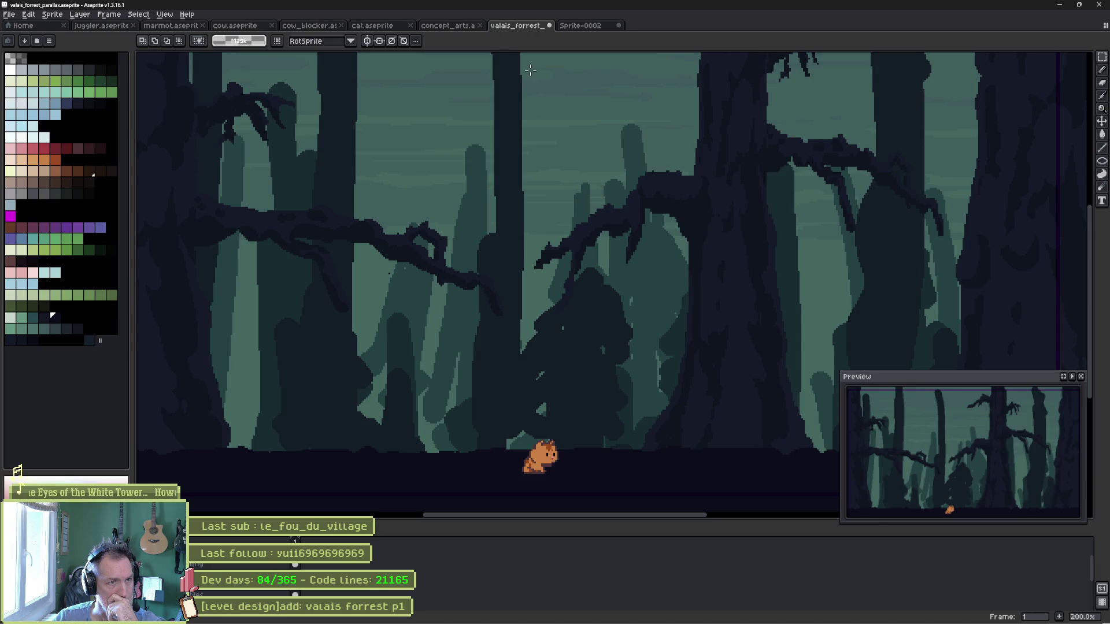
left_click(450, 26)
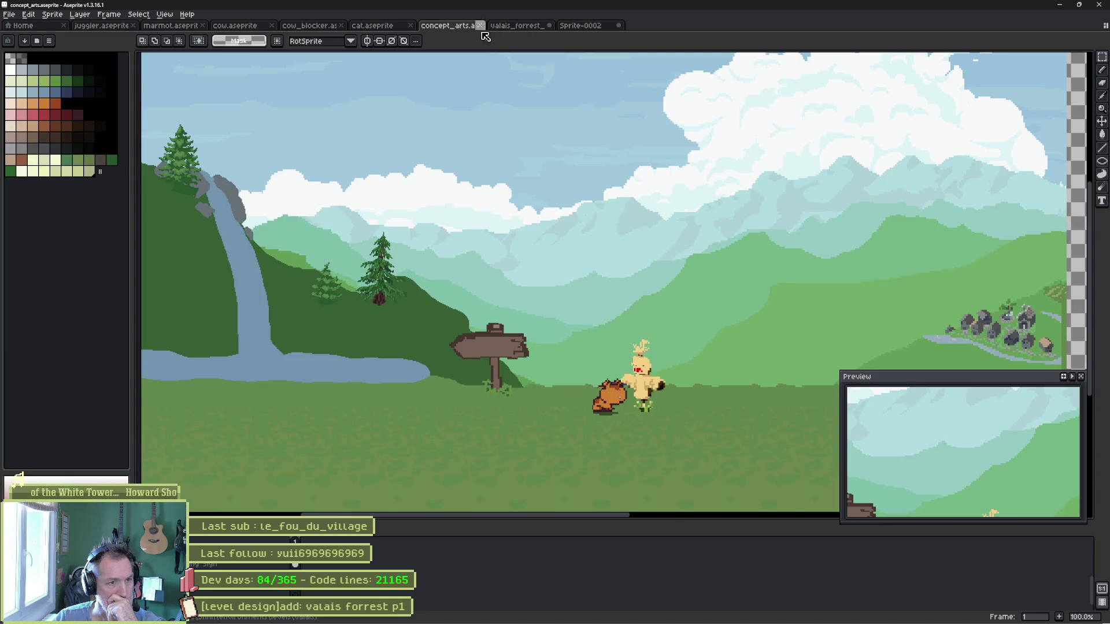
left_click(519, 26)
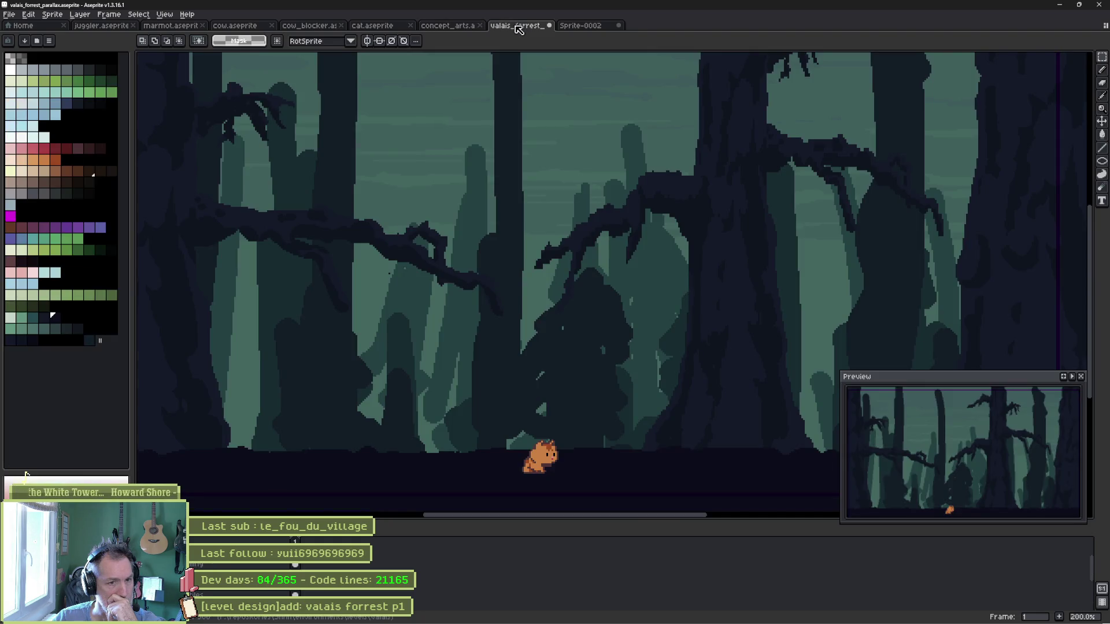
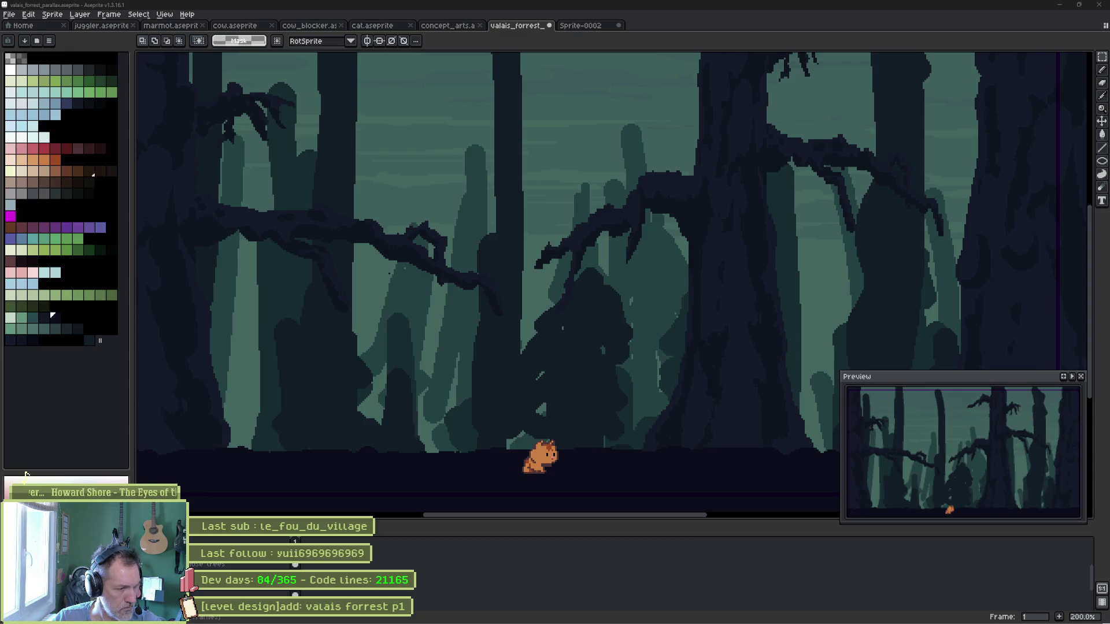
Sample the dark trunk colour and undo the last two dark tree shapes.
key("i")
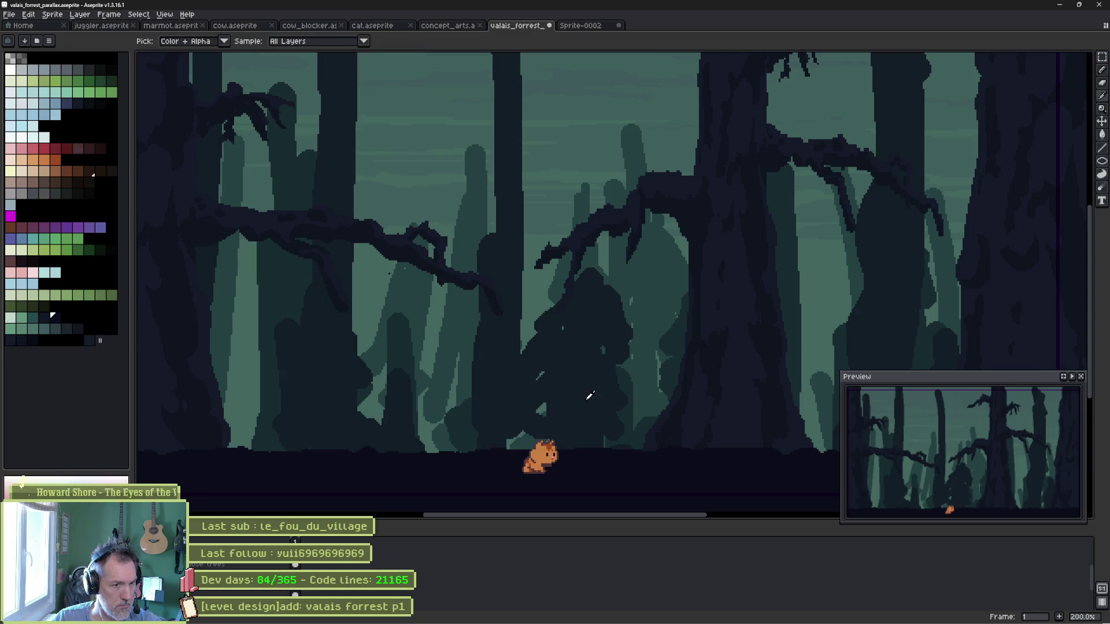
key("b")
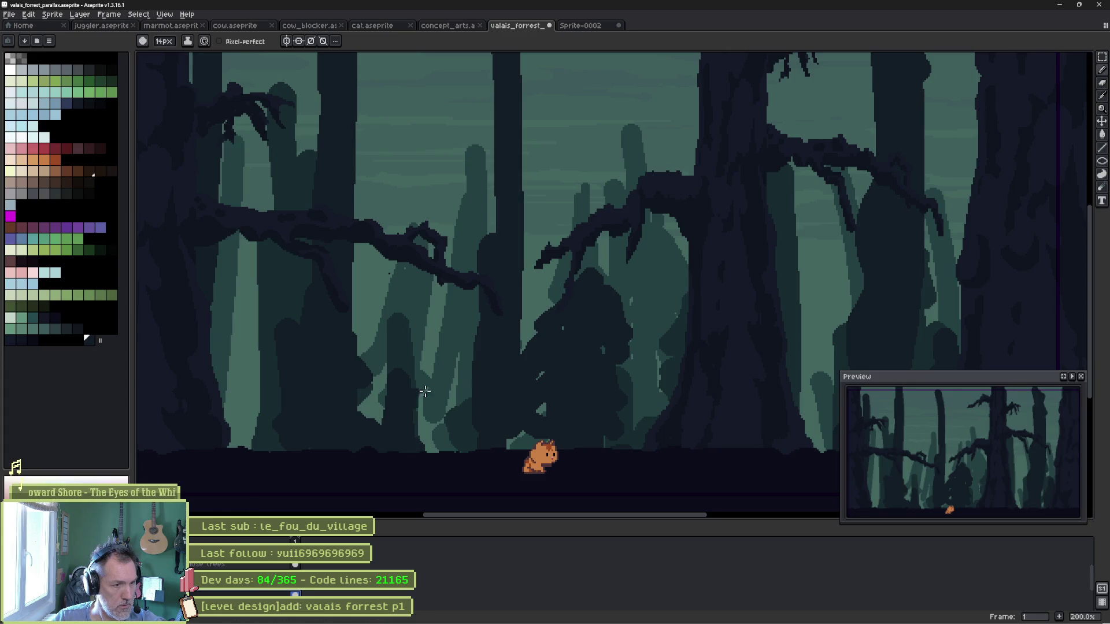
scroll(516, 338, "down", 1)
key("ctrl+z")
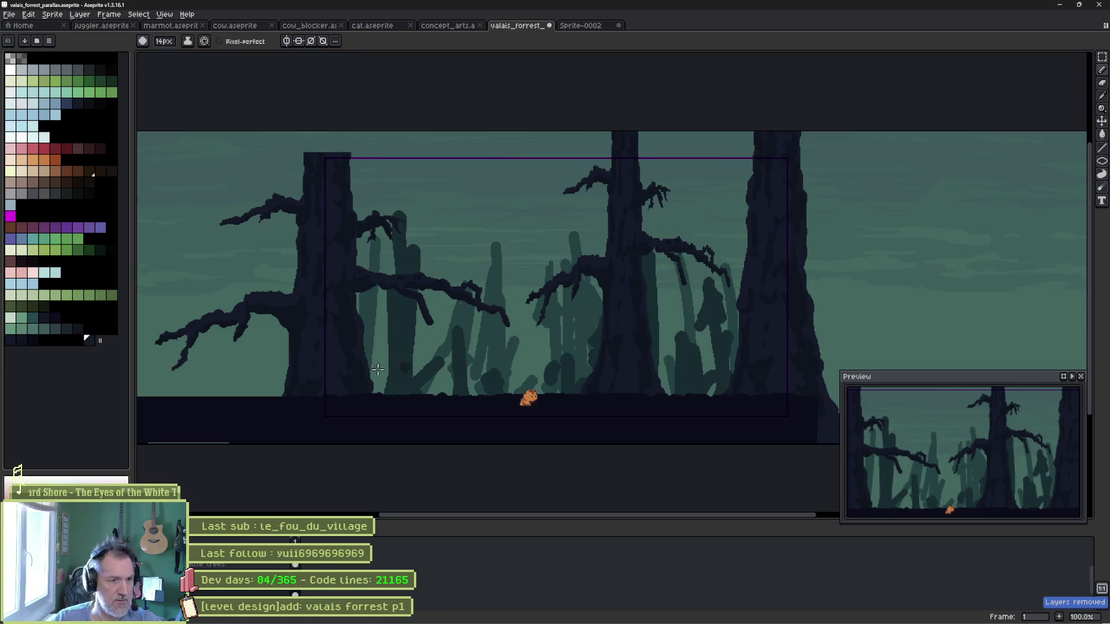
scroll(456, 403, "up", 1)
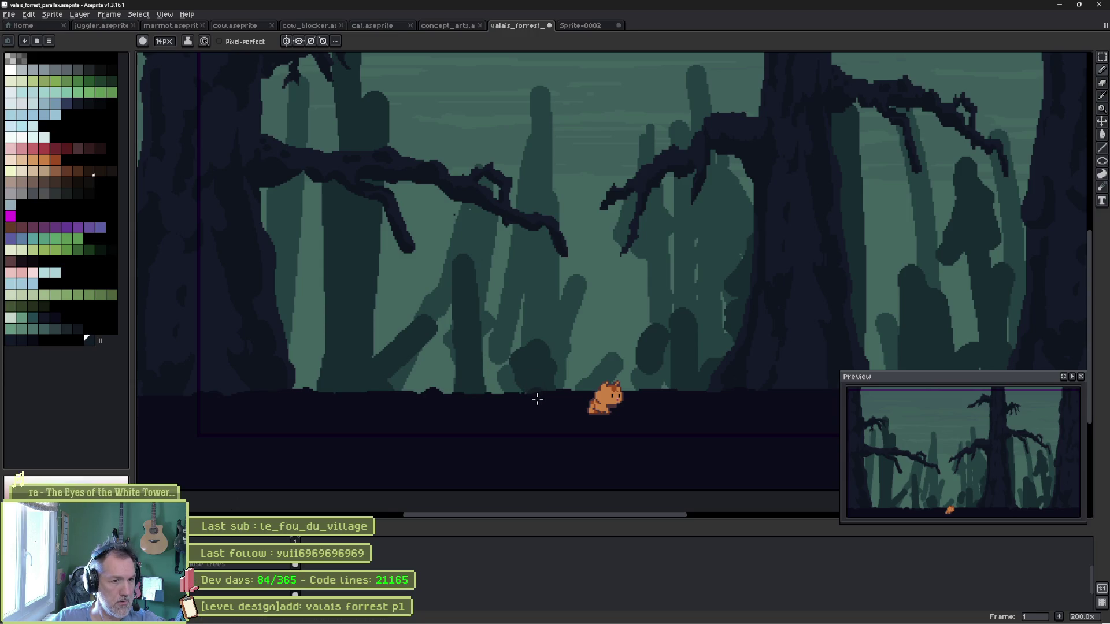
Paint a thick dark trunk from the ground up to the canvas top between the foreground trees.
left_click_drag(537, 399, 554, 294)
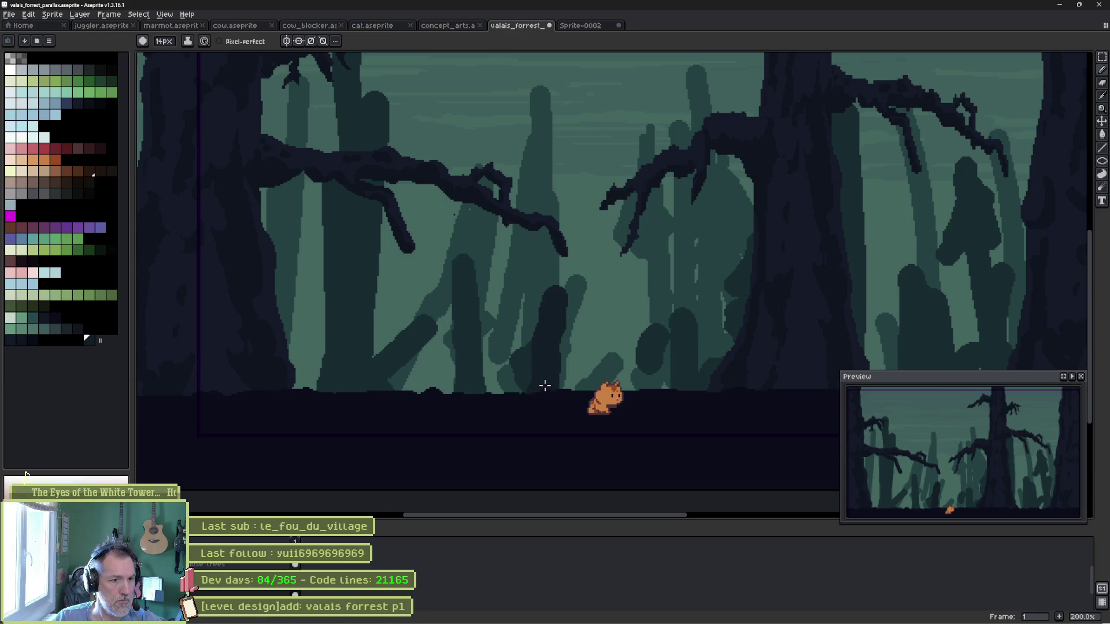
mouse_move(545, 385)
left_mouse_down()
mouse_move(565, 218)
mouse_move(559, 128)
mouse_move(530, 288)
mouse_move(532, 67)
mouse_move(560, 109)
mouse_move(559, 391)
mouse_move(550, 215)
mouse_move(561, 365)
left_mouse_up()
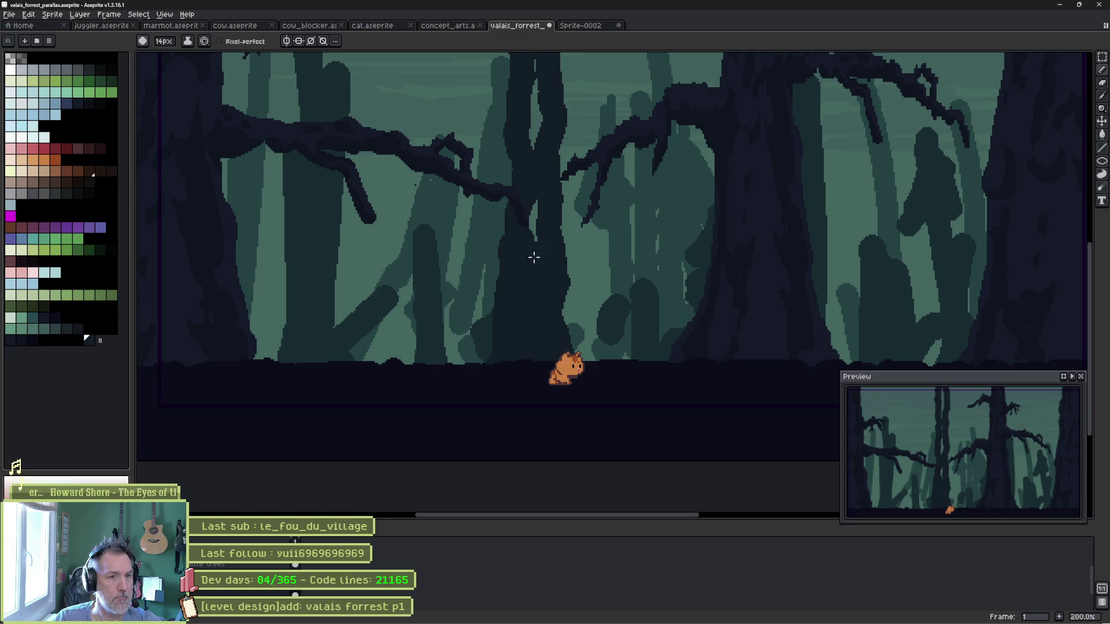
mouse_move(532, 174)
left_mouse_down()
mouse_move(527, 332)
mouse_move(525, 166)
mouse_move(520, 275)
mouse_move(527, 188)
mouse_move(518, 173)
mouse_move(535, 141)
mouse_move(536, 174)
left_mouse_up()
mouse_move(537, 341)
left_mouse_down()
mouse_move(538, 215)
mouse_move(533, 265)
mouse_move(468, 324)
left_mouse_up()
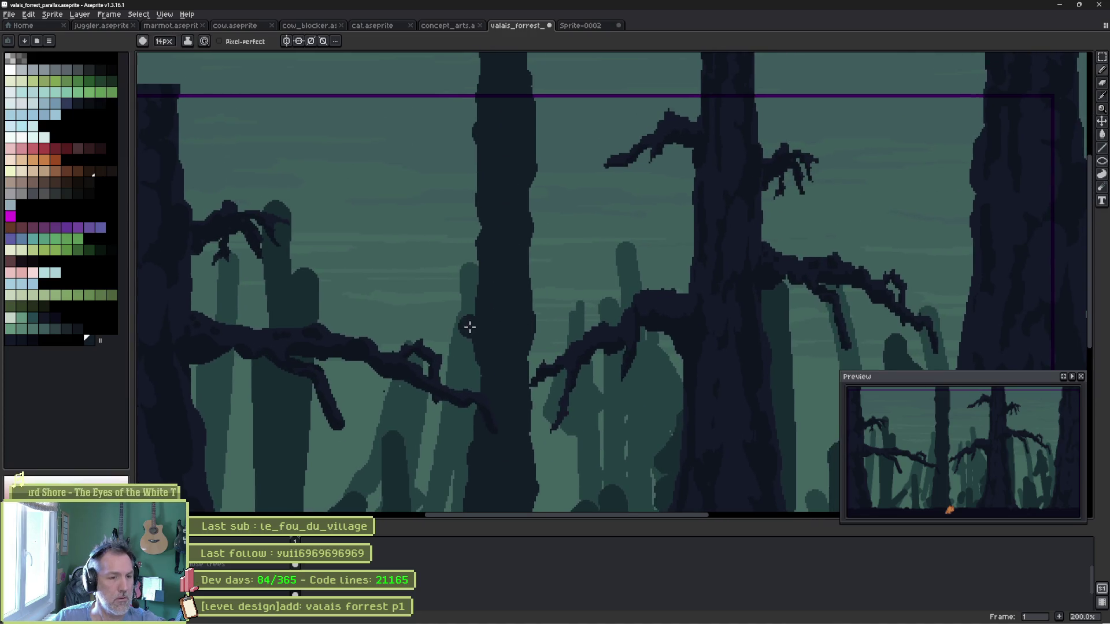
Draw curving branches left and right off the middle trunk, with thinner drooping twigs.
scroll(469, 324, "up", 1)
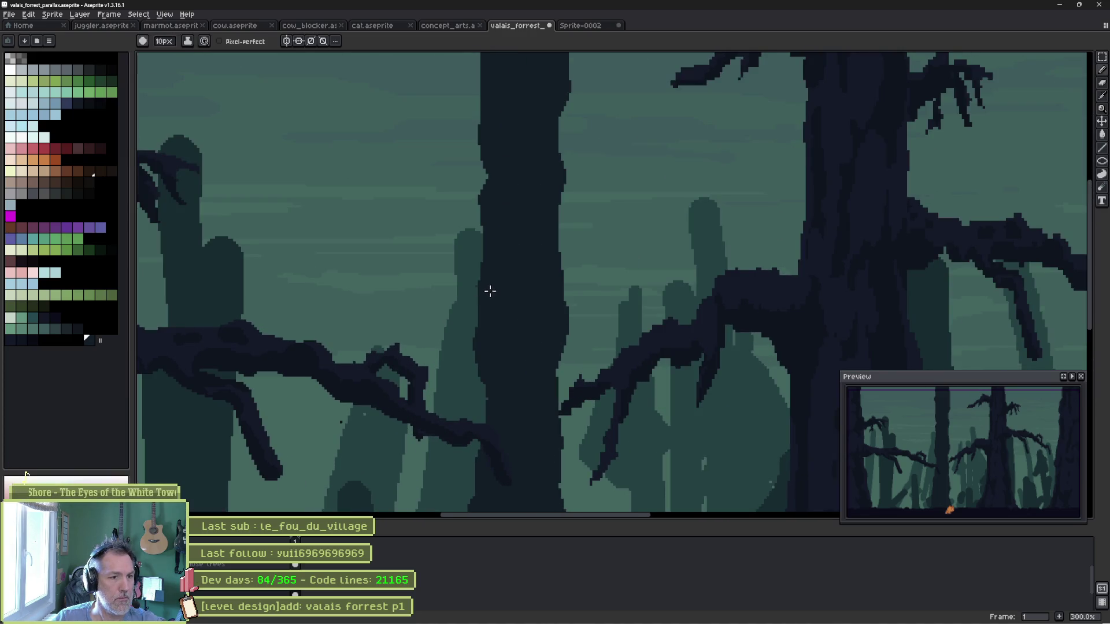
mouse_move(475, 285)
left_mouse_down()
mouse_move(439, 260)
mouse_move(409, 258)
mouse_move(300, 307)
mouse_move(384, 293)
left_mouse_up()
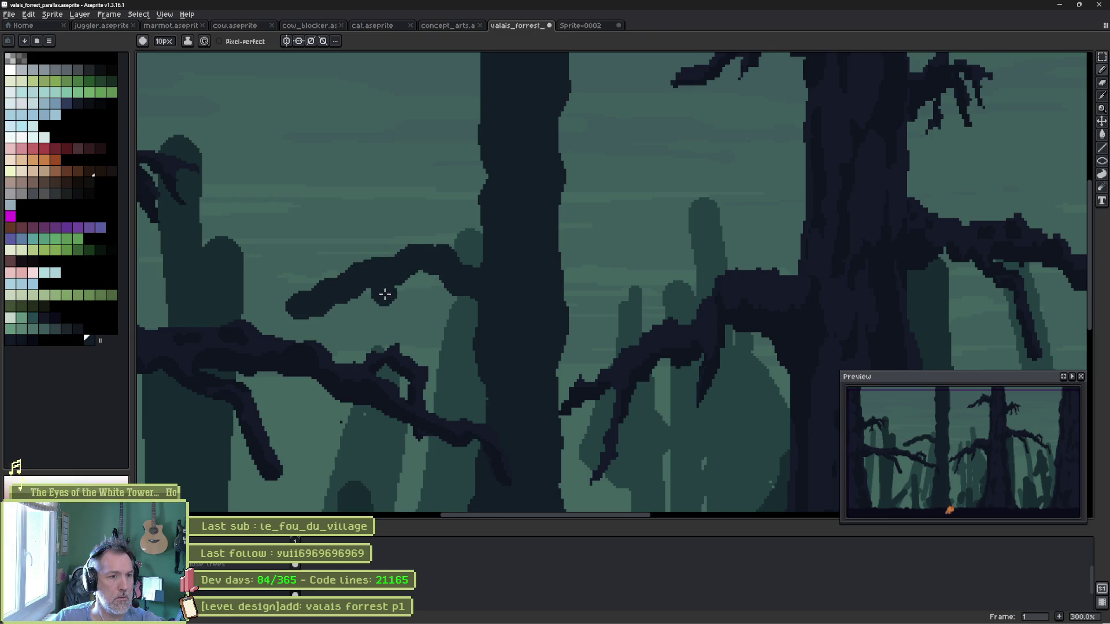
key("minus")
key("minus")
key("minus")
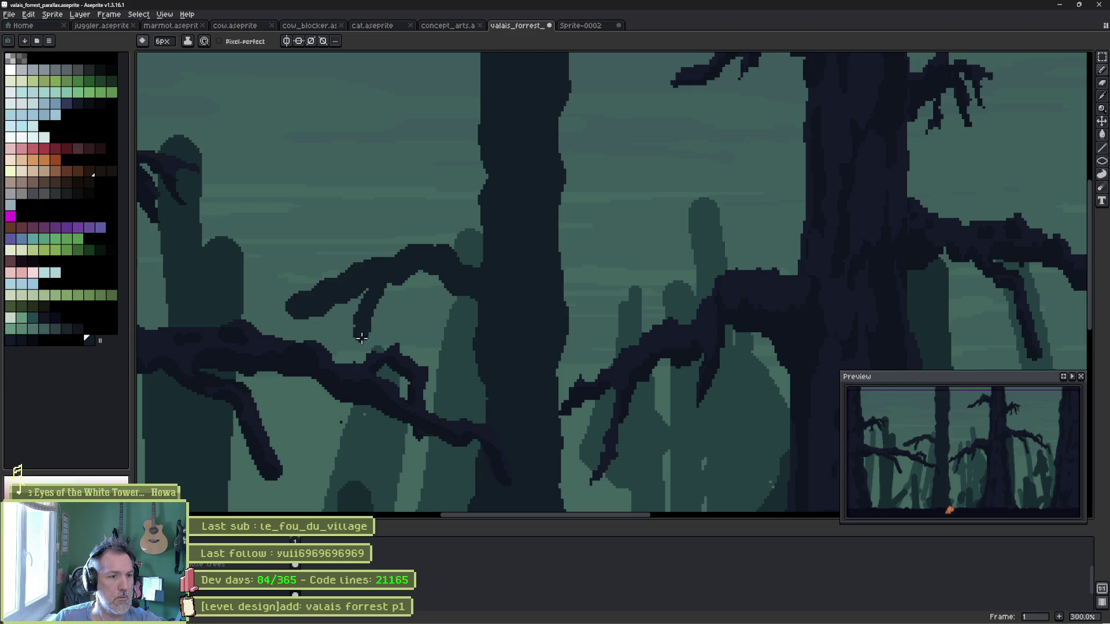
left_click_drag(362, 338, 362, 347)
mouse_move(559, 226)
left_mouse_down()
mouse_move(596, 213)
mouse_move(626, 316)
left_mouse_up()
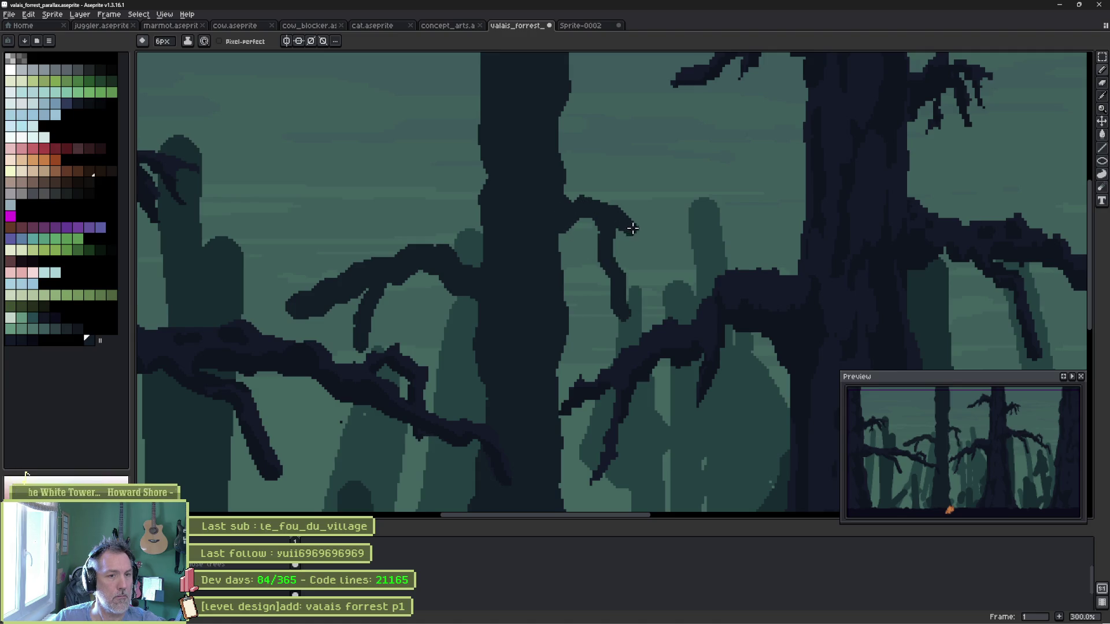
scroll(521, 209, "up", 5)
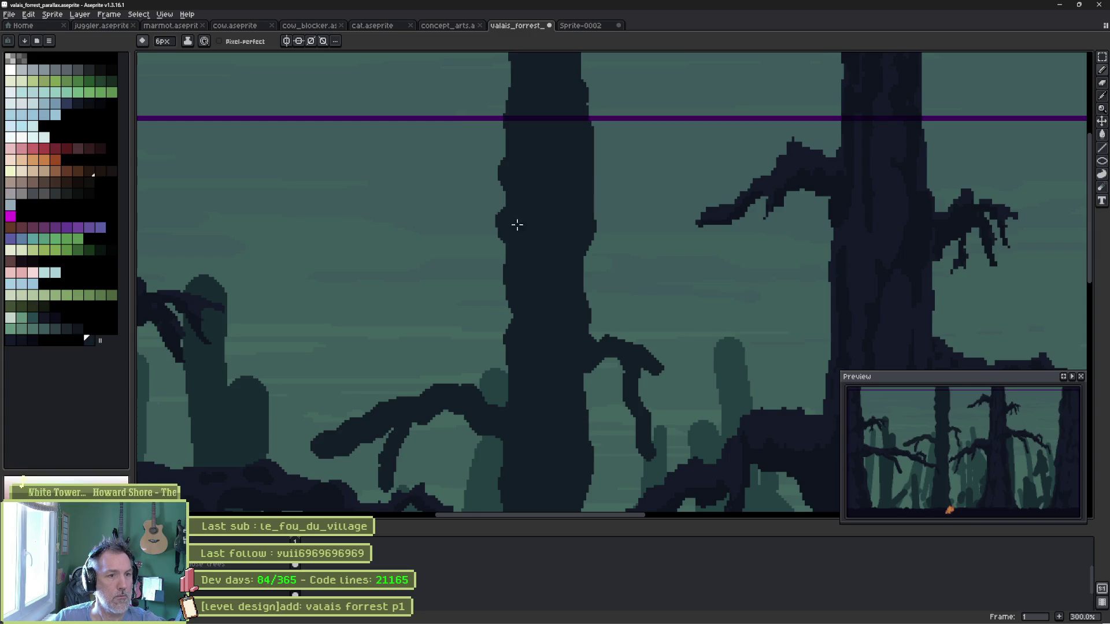
mouse_move(517, 224)
left_mouse_down()
mouse_move(495, 238)
mouse_move(452, 210)
mouse_move(395, 205)
mouse_move(345, 224)
mouse_move(250, 295)
mouse_move(261, 325)
mouse_move(252, 382)
mouse_move(243, 324)
mouse_move(332, 235)
mouse_move(457, 229)
mouse_move(497, 272)
mouse_move(448, 213)
mouse_move(462, 228)
left_mouse_up()
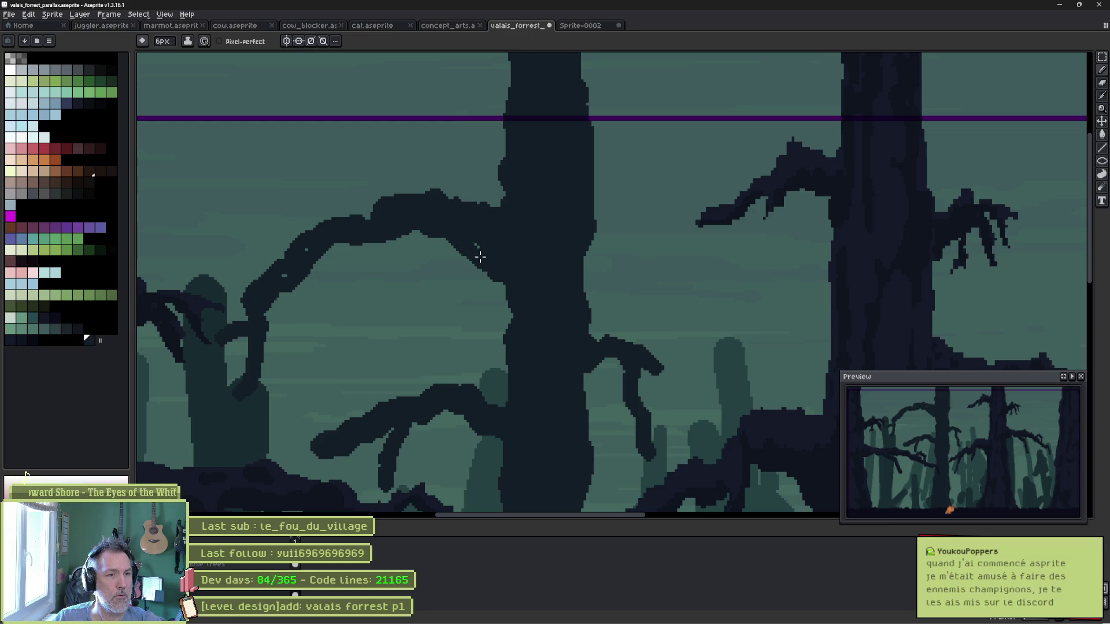
mouse_move(309, 247)
left_mouse_down()
mouse_move(362, 248)
mouse_move(354, 293)
left_mouse_up()
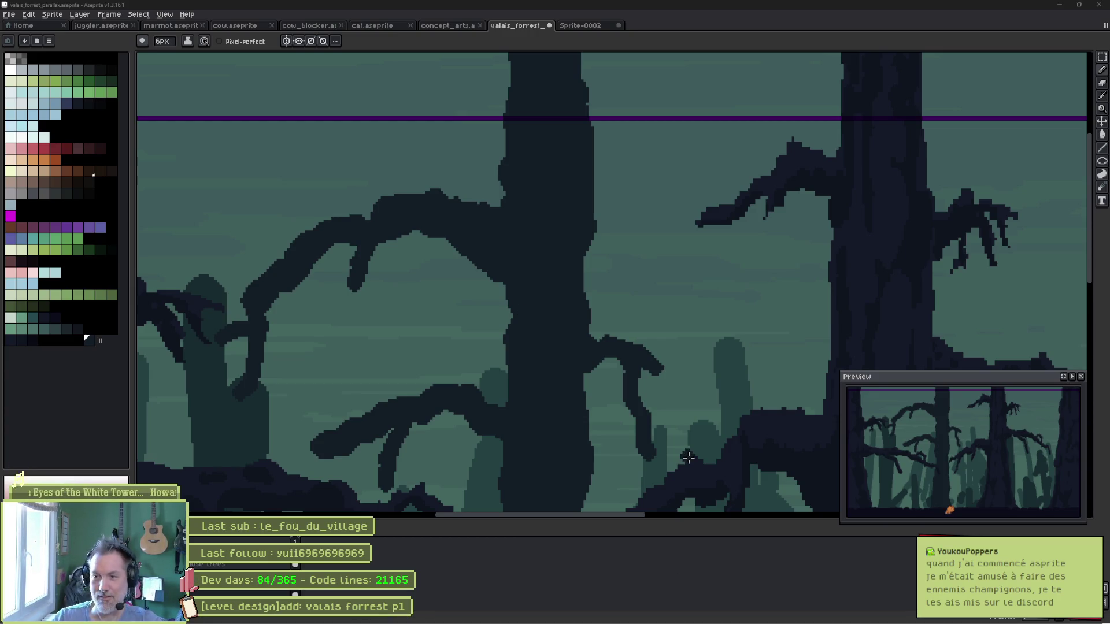
Add a small hooked branch stub on the trunk's upper right and erase a notch into its tip.
scroll(396, 377, "up", 3)
scroll(395, 377, "right", 3)
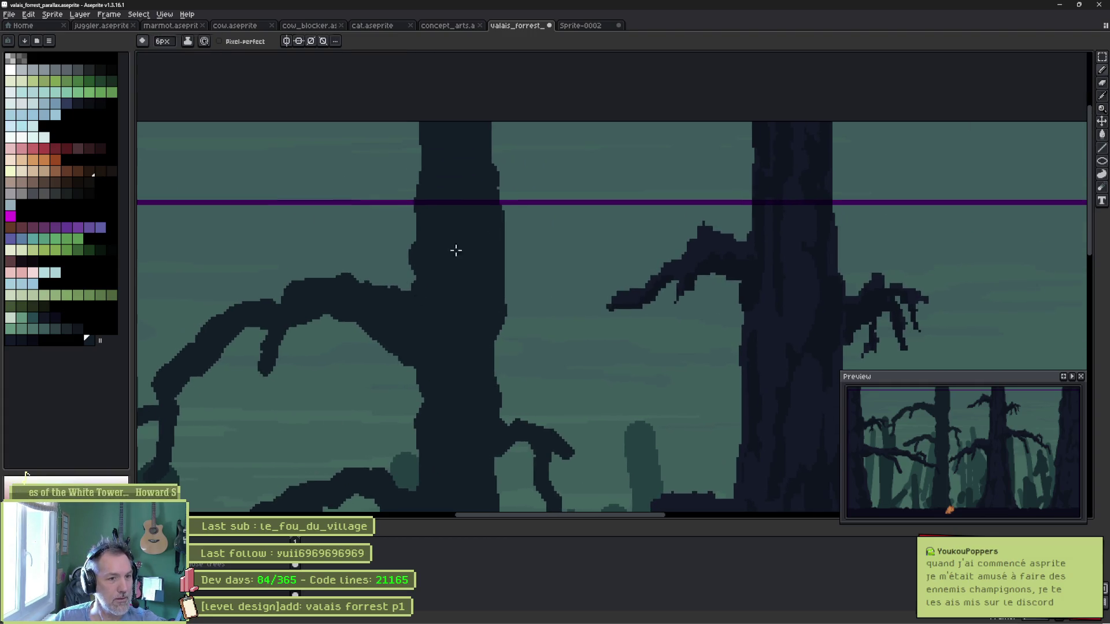
mouse_move(495, 265)
left_mouse_down()
mouse_move(526, 259)
mouse_move(509, 246)
mouse_move(562, 305)
left_mouse_up()
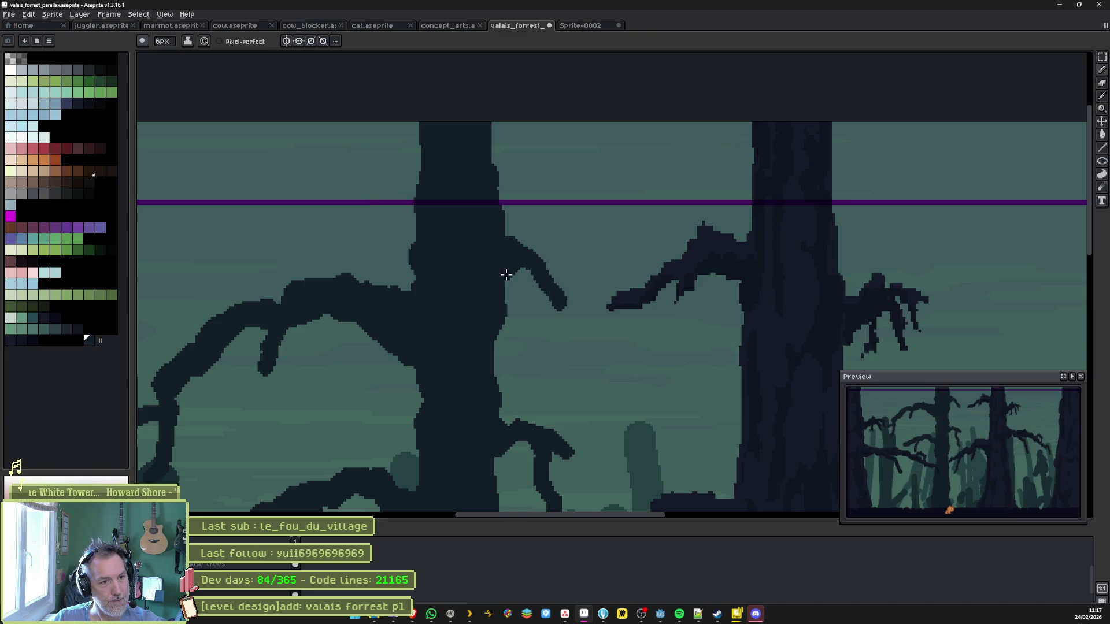
left_click_drag(505, 275, 532, 276)
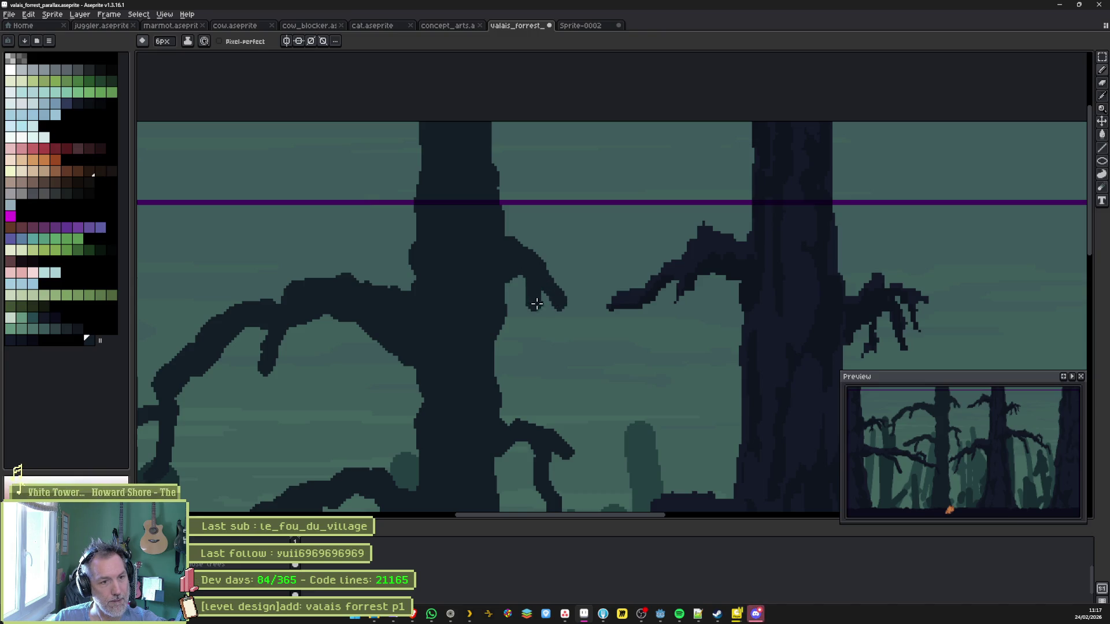
key("e")
left_click_drag(545, 300, 528, 322)
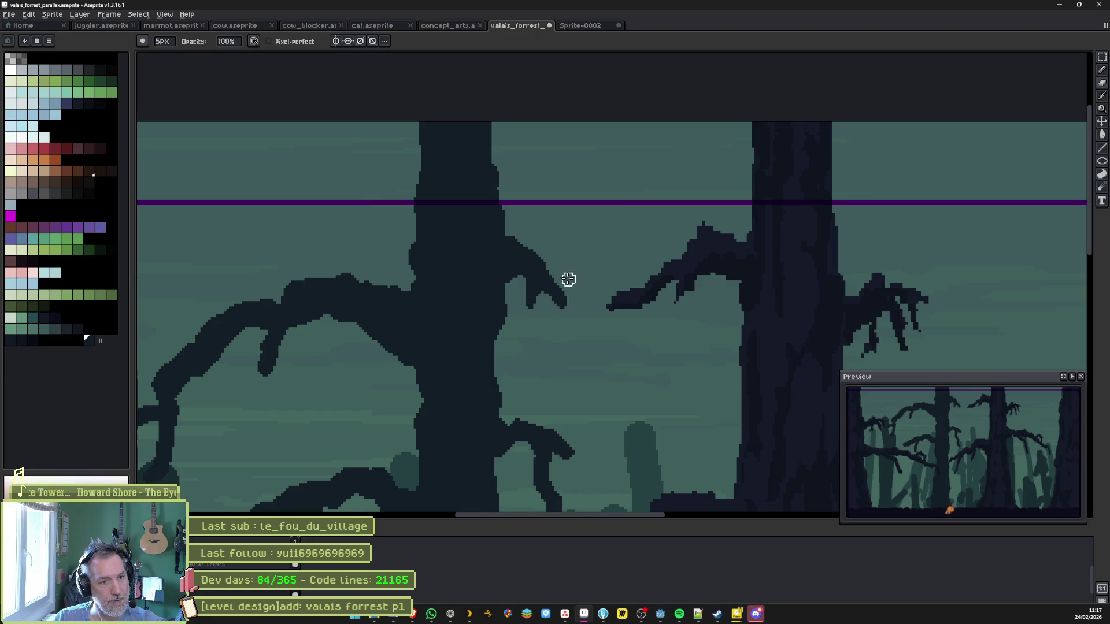
left_click_drag(515, 230, 610, 191)
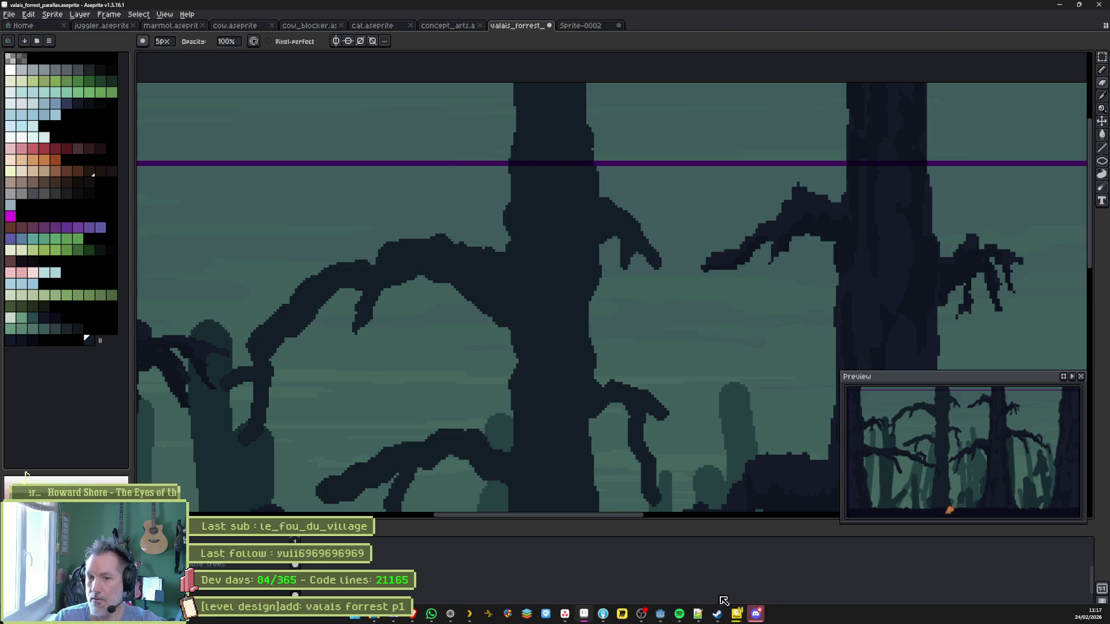
left_click(756, 614)
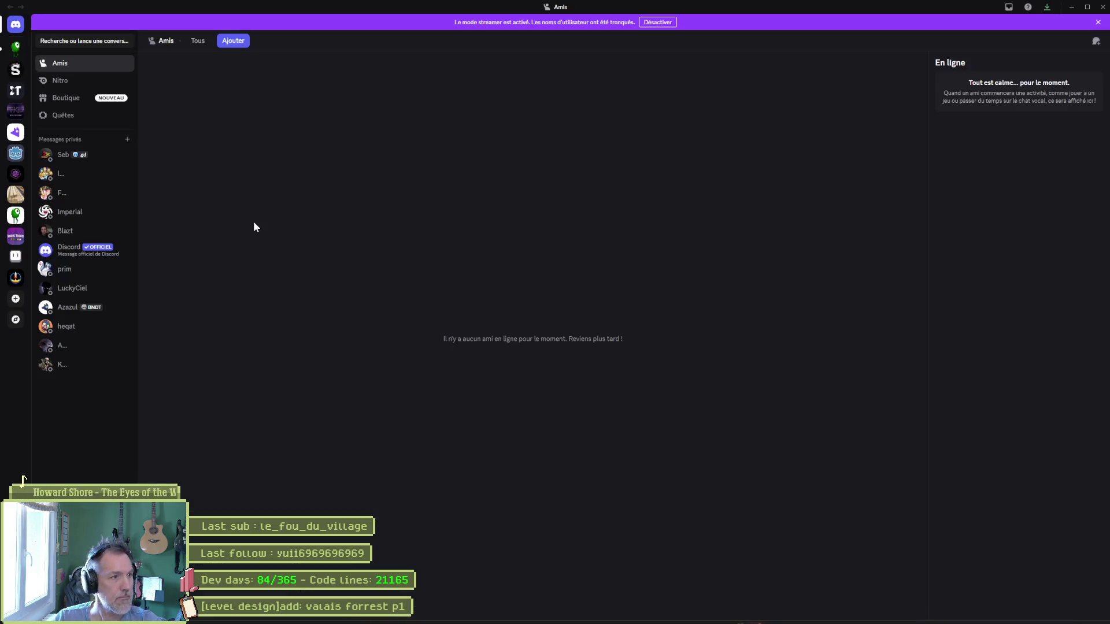
left_click(15, 46)
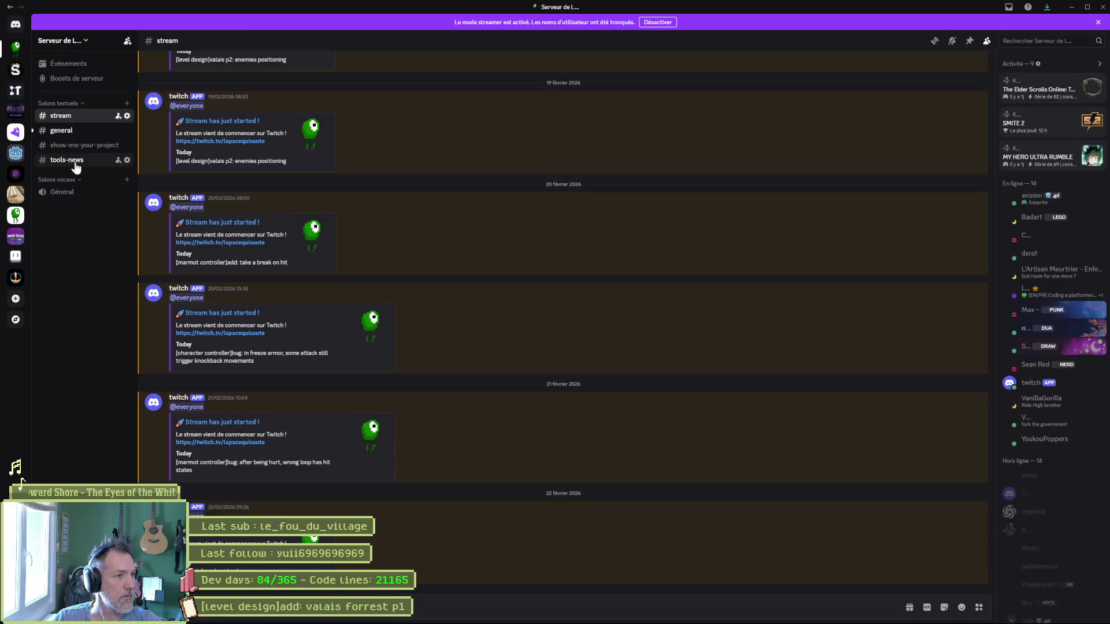
left_click(63, 130)
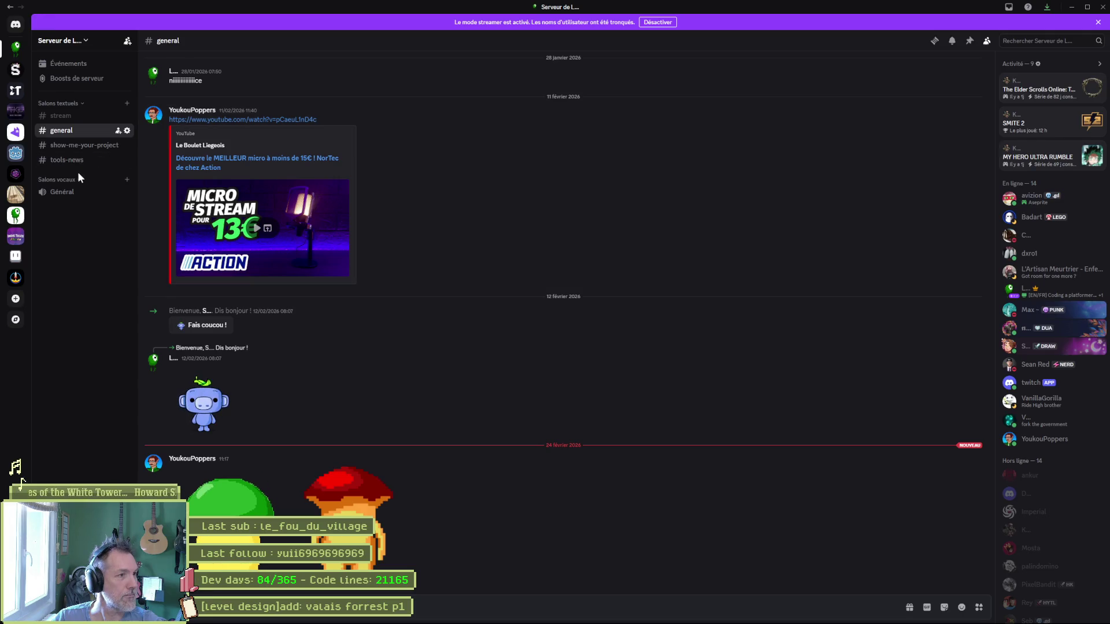
left_click(1072, 7)
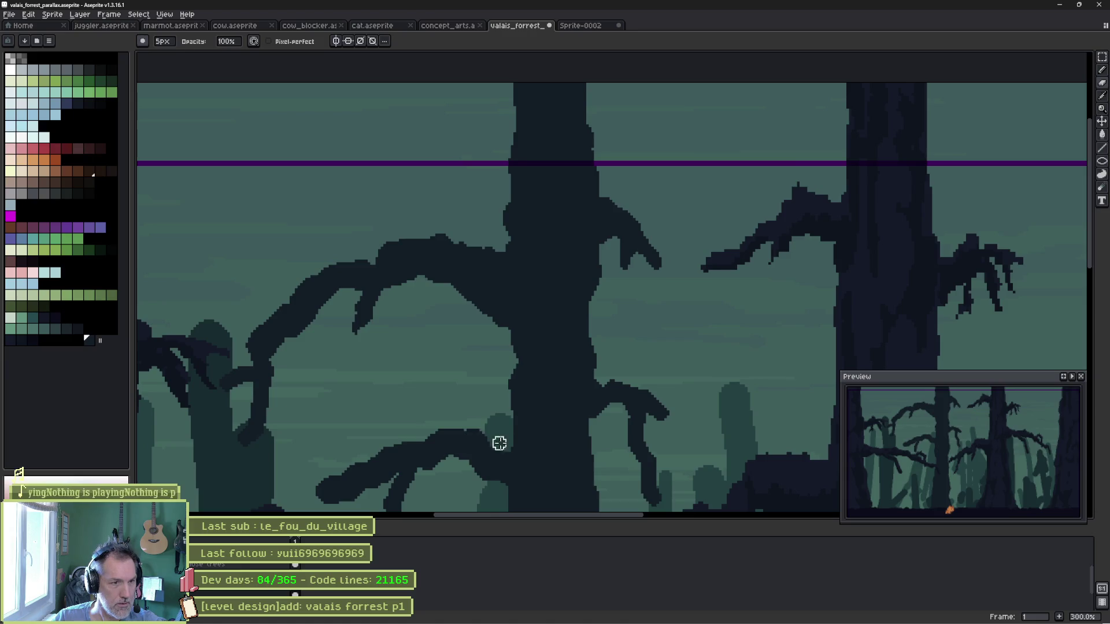
Marquee-select the foreground trees and squeeze them from 460 to 399 pixels wide.
mouse_move(498, 441)
left_mouse_down()
mouse_move(498, 211)
mouse_move(461, 316)
left_mouse_up()
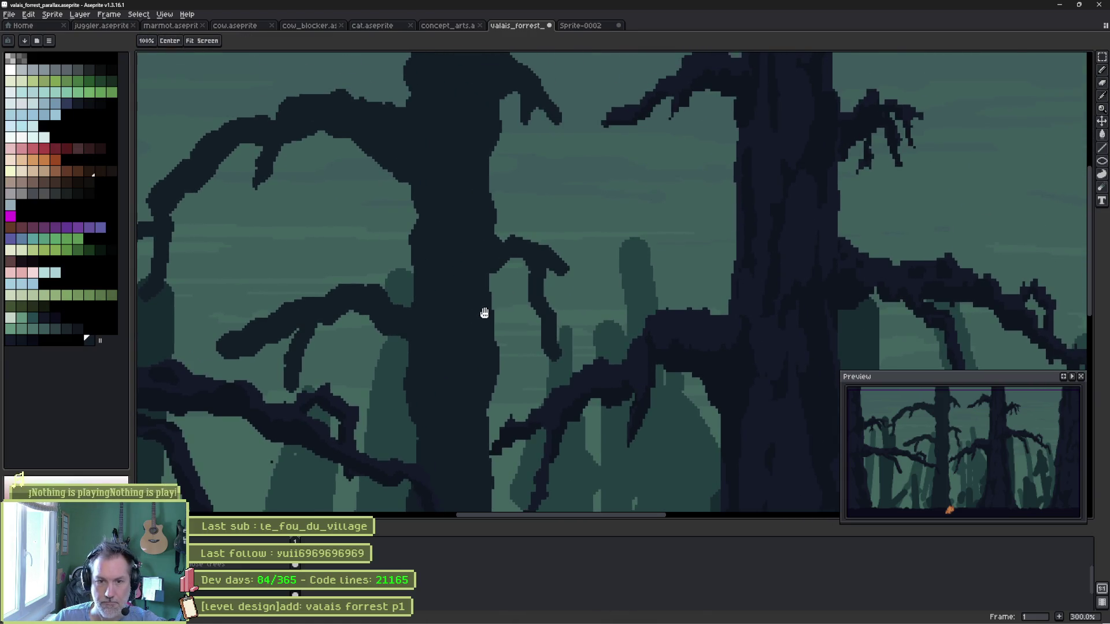
scroll(457, 315, "down", 1)
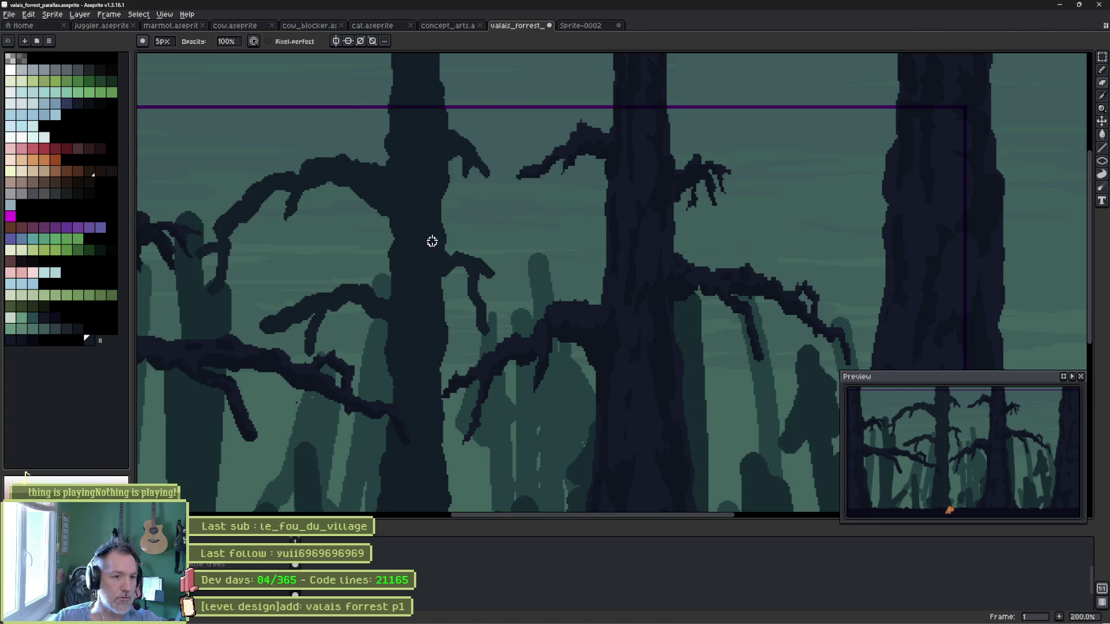
scroll(426, 236, "down", 1)
scroll(421, 228, "up", 1)
mouse_move(422, 228)
left_mouse_down()
mouse_move(418, 347)
mouse_move(414, 211)
left_mouse_up()
key("m")
key("ctrl+shift+d")
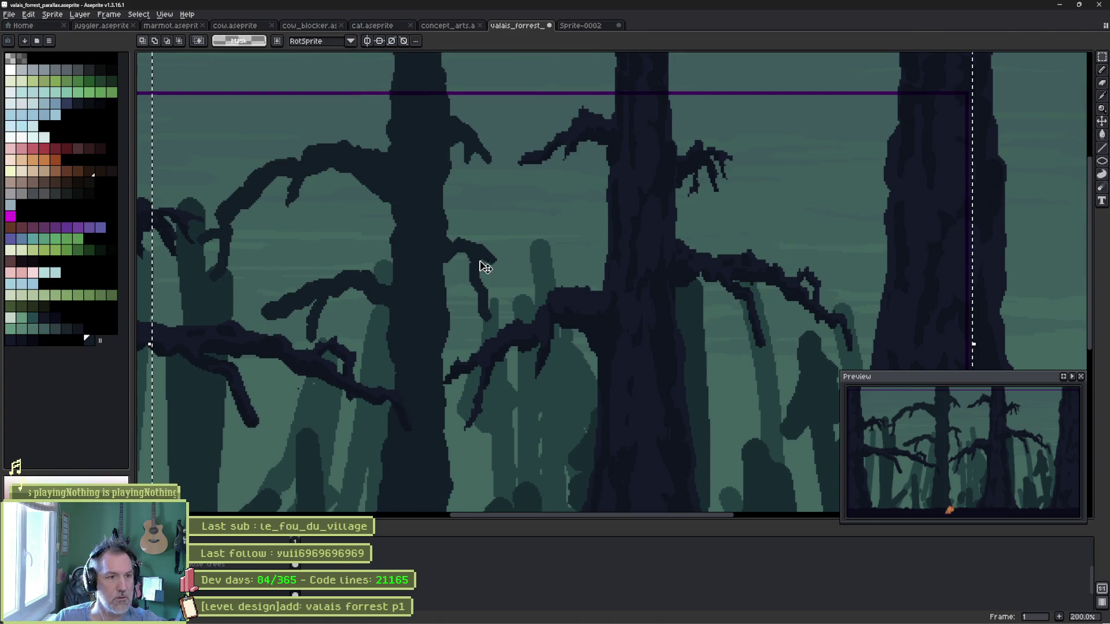
left_click_drag(975, 345, 957, 354)
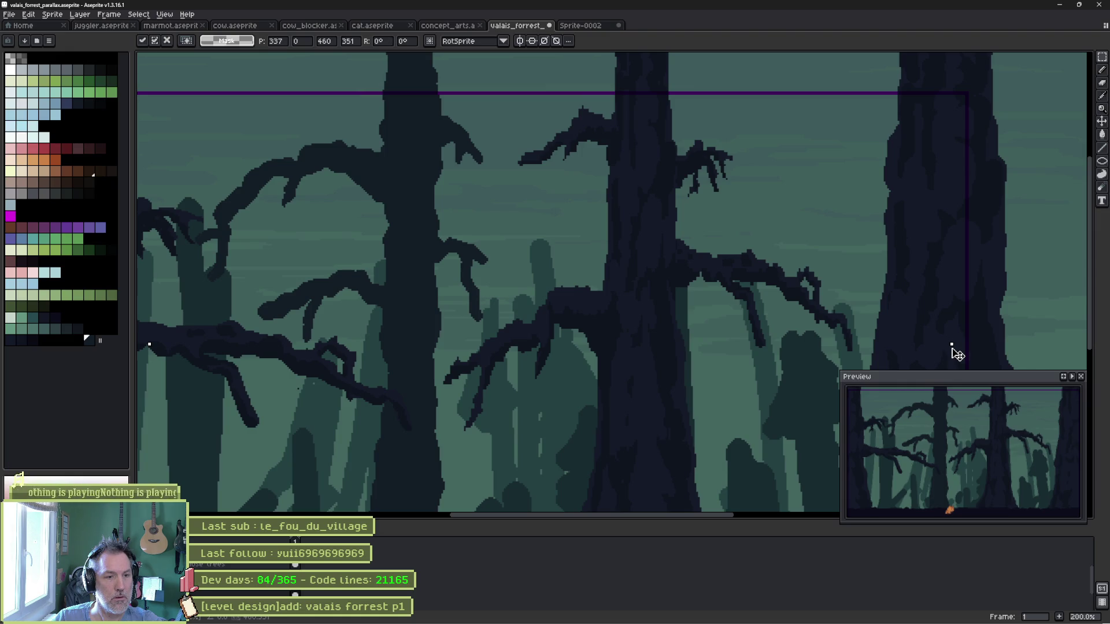
left_click_drag(956, 354, 852, 365)
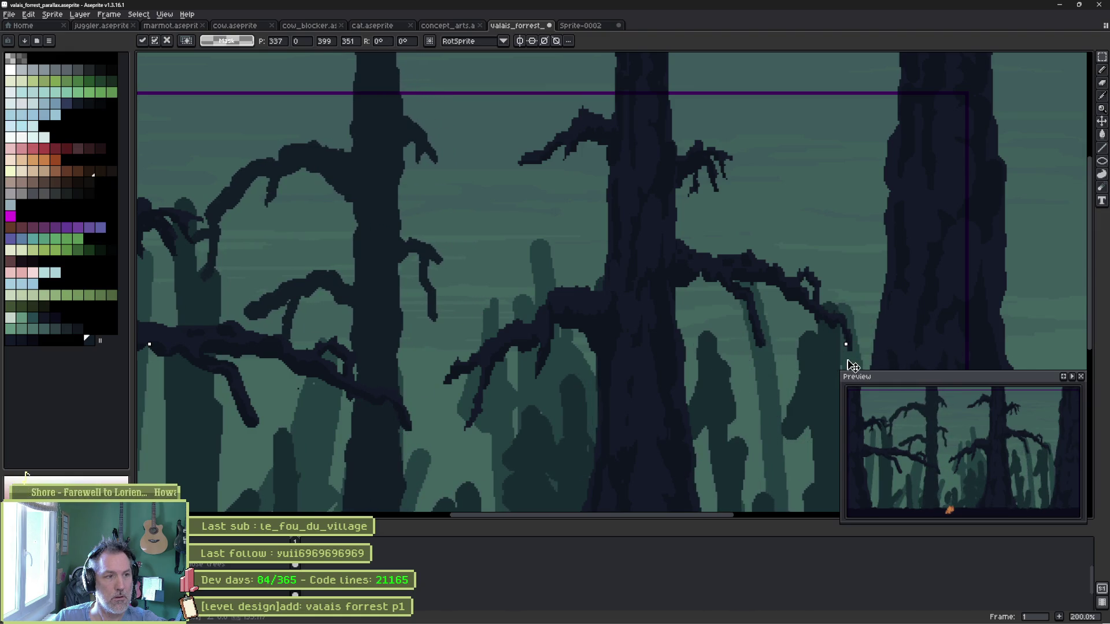
key("Return")
left_click_drag(414, 340, 543, 240)
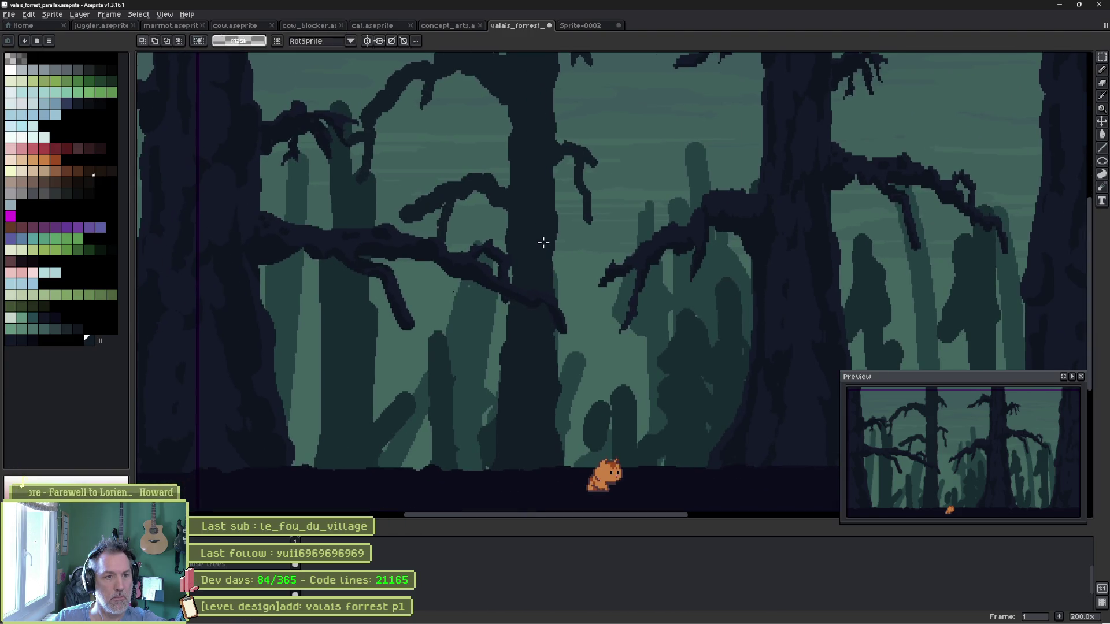
Magic-wand the central trunk, invert the selection and delete the other mid-ground tree shapes.
key("b")
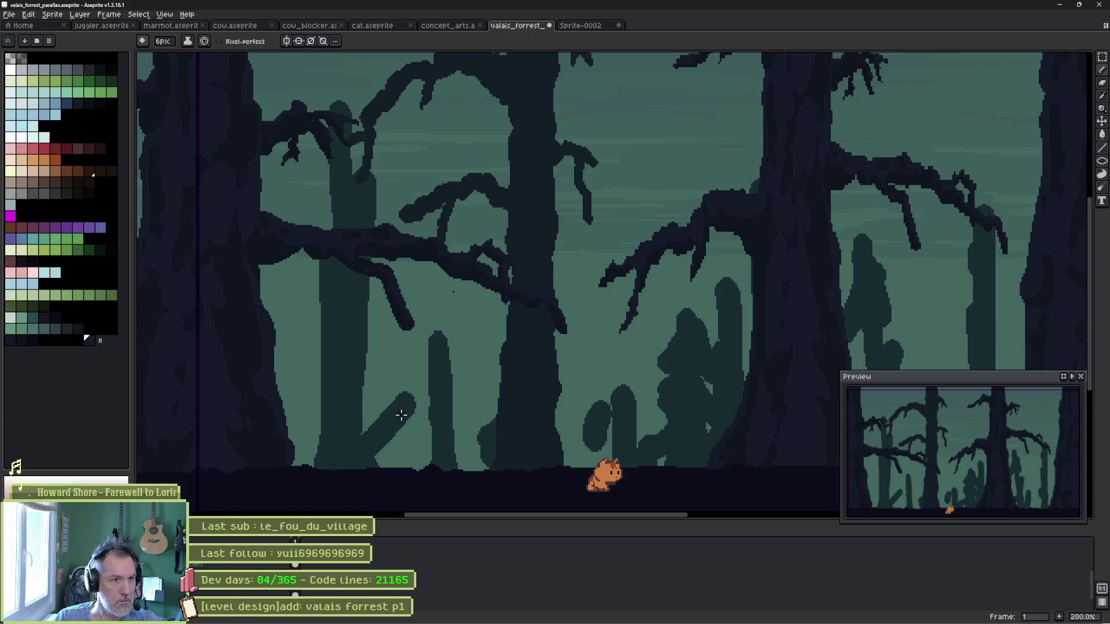
key("w")
left_click(537, 394)
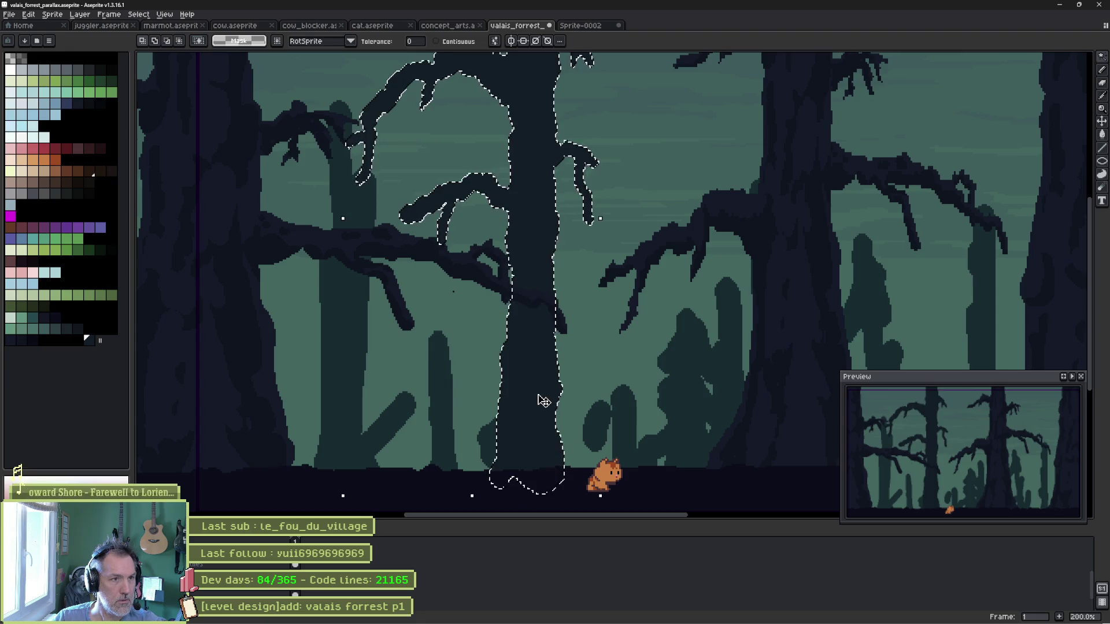
left_click(139, 15)
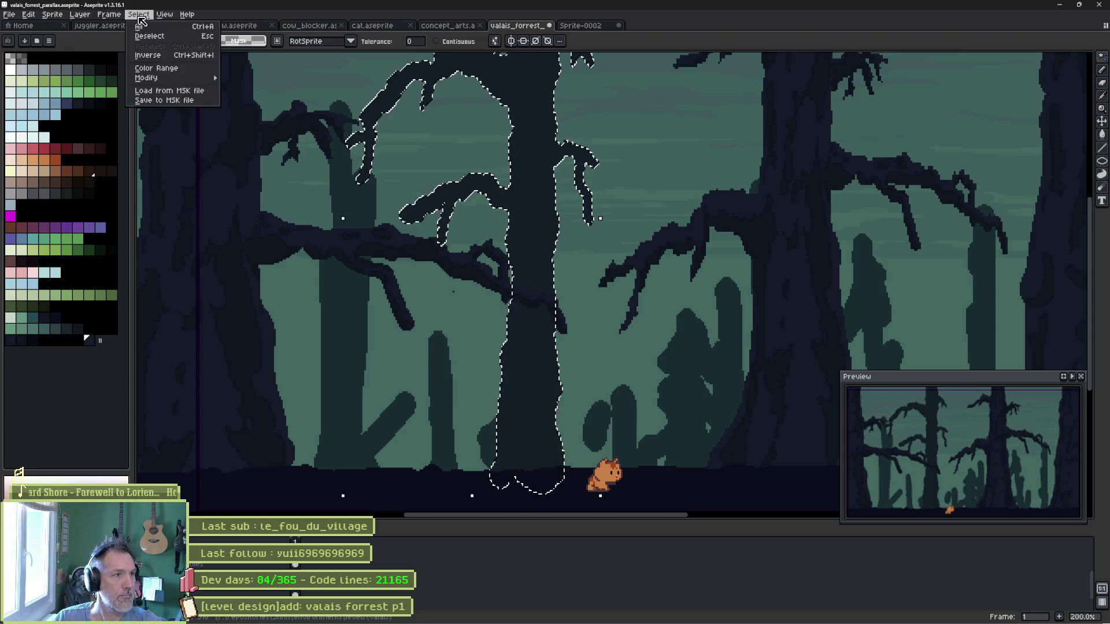
left_click(147, 55)
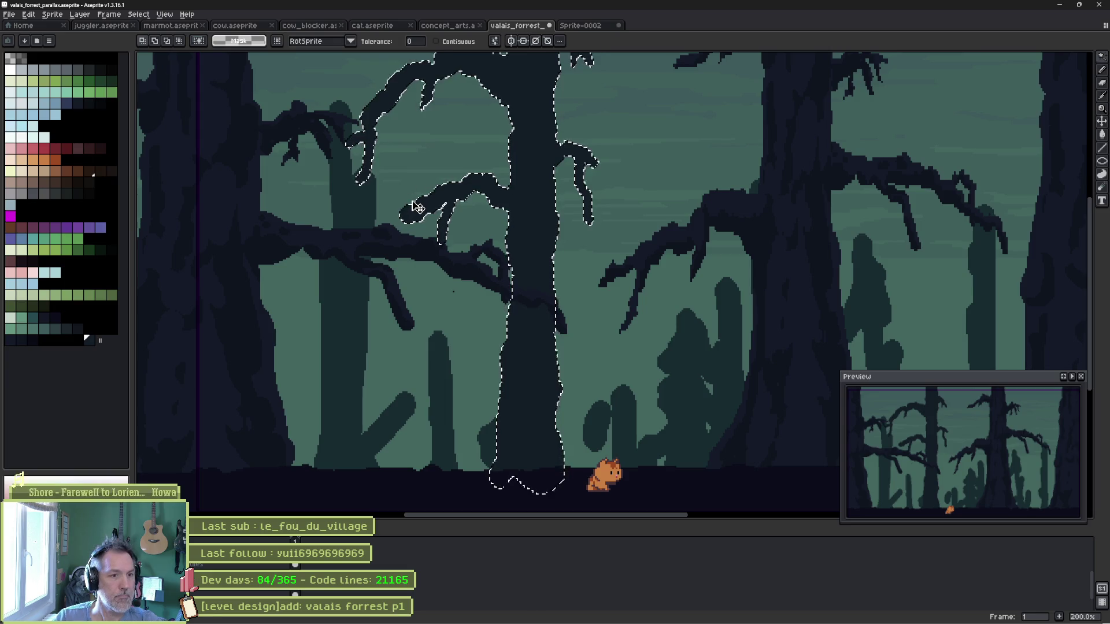
key("Delete")
scroll(517, 244, "down", 1)
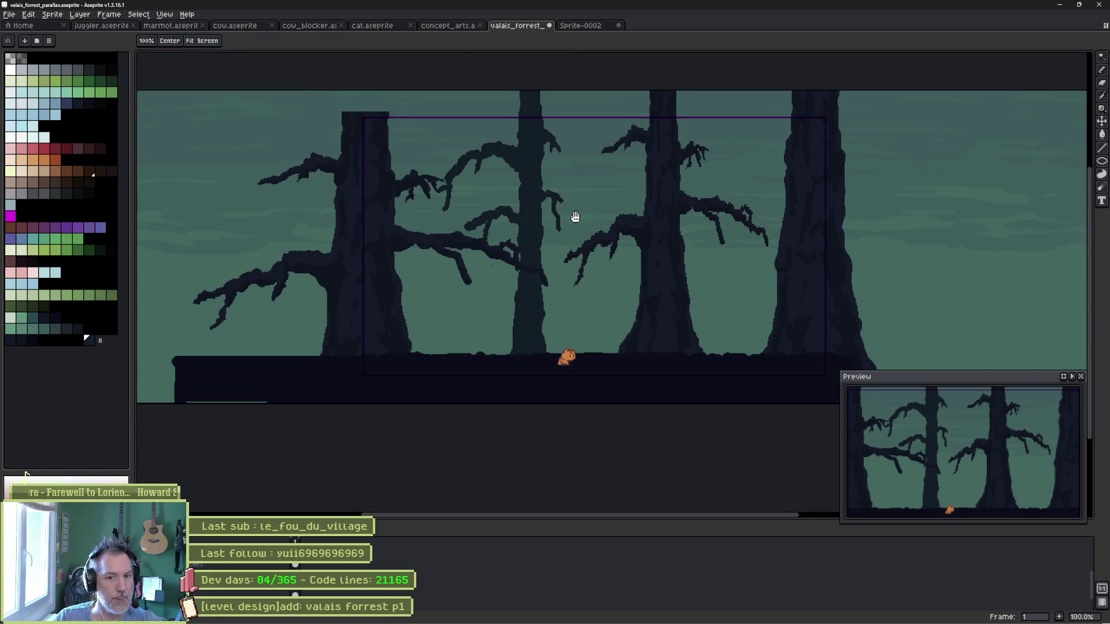
left_click_drag(575, 218, 558, 248)
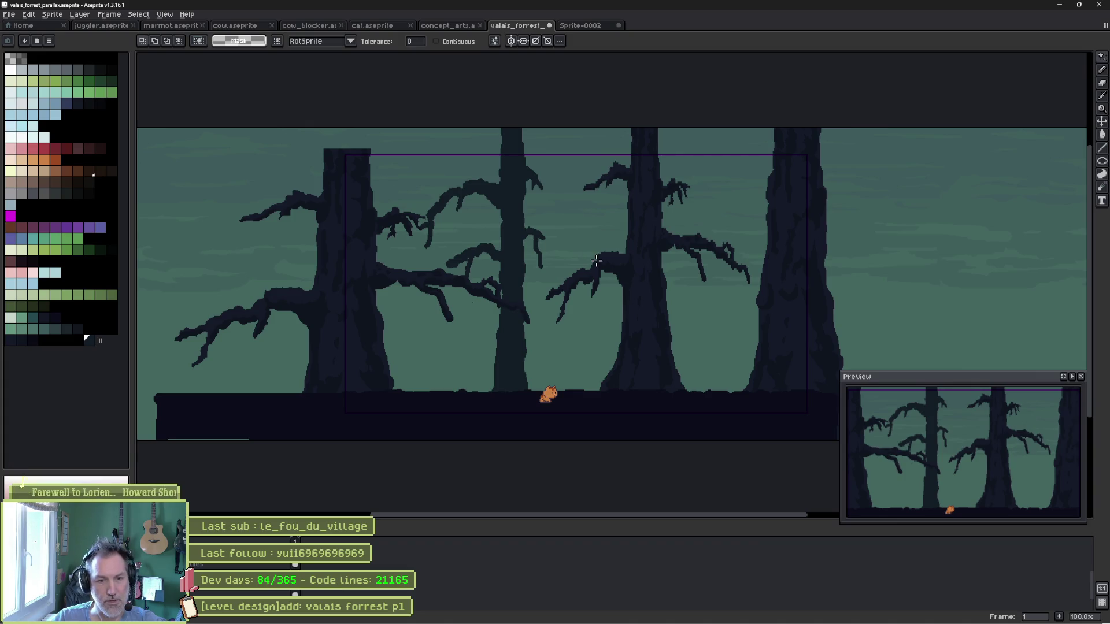
Check the BG3 layer properties, then pencil a thin wavy stem rising from the ground.
key("v")
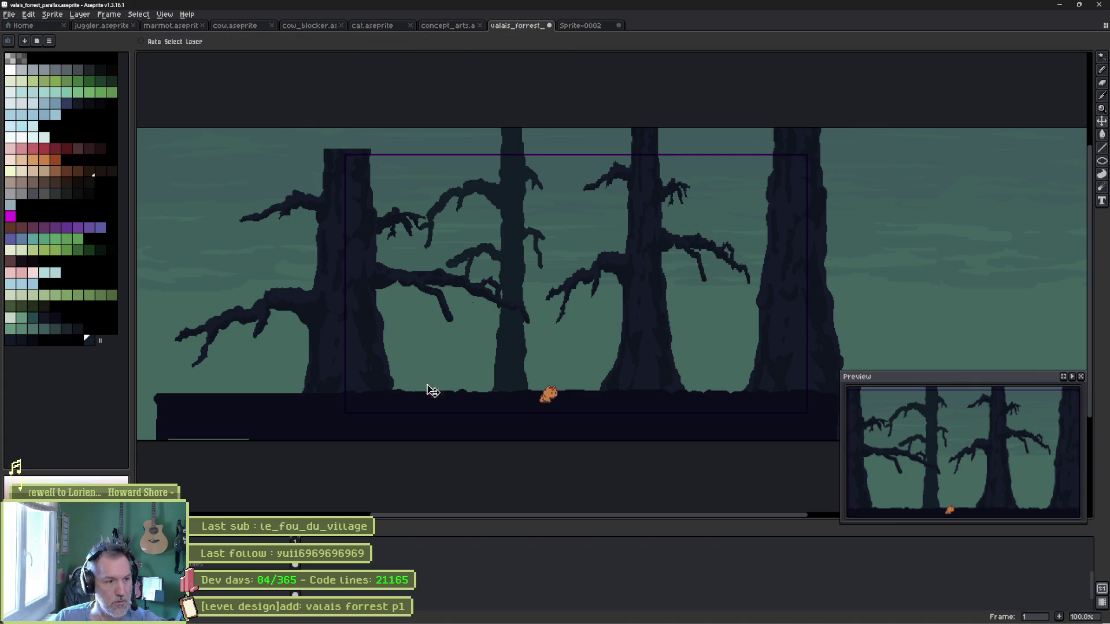
double_click(229, 593)
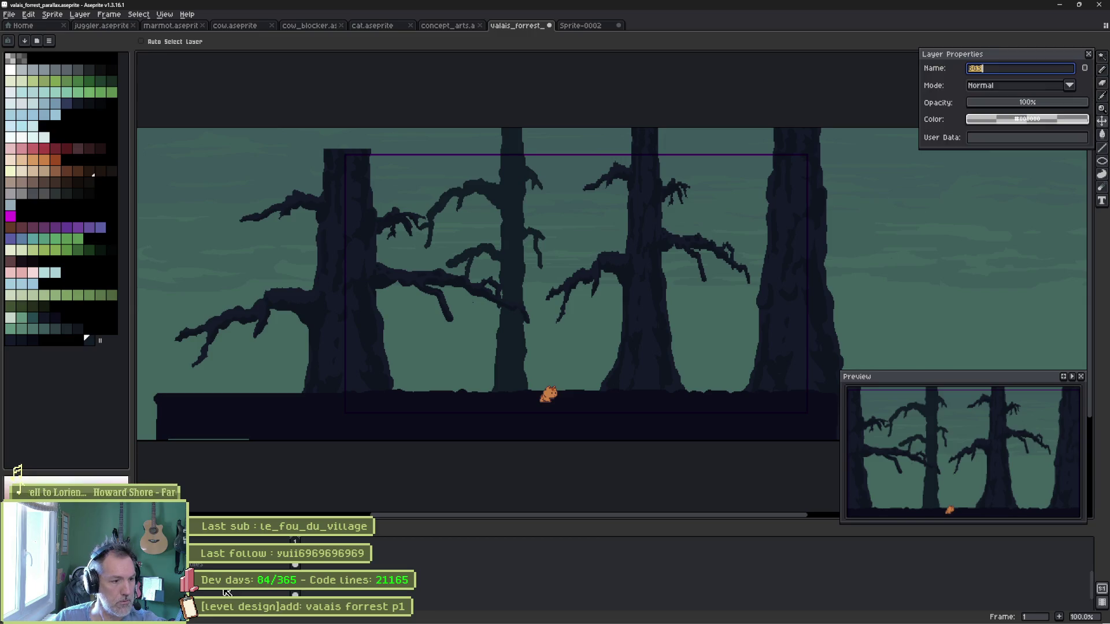
key("Return")
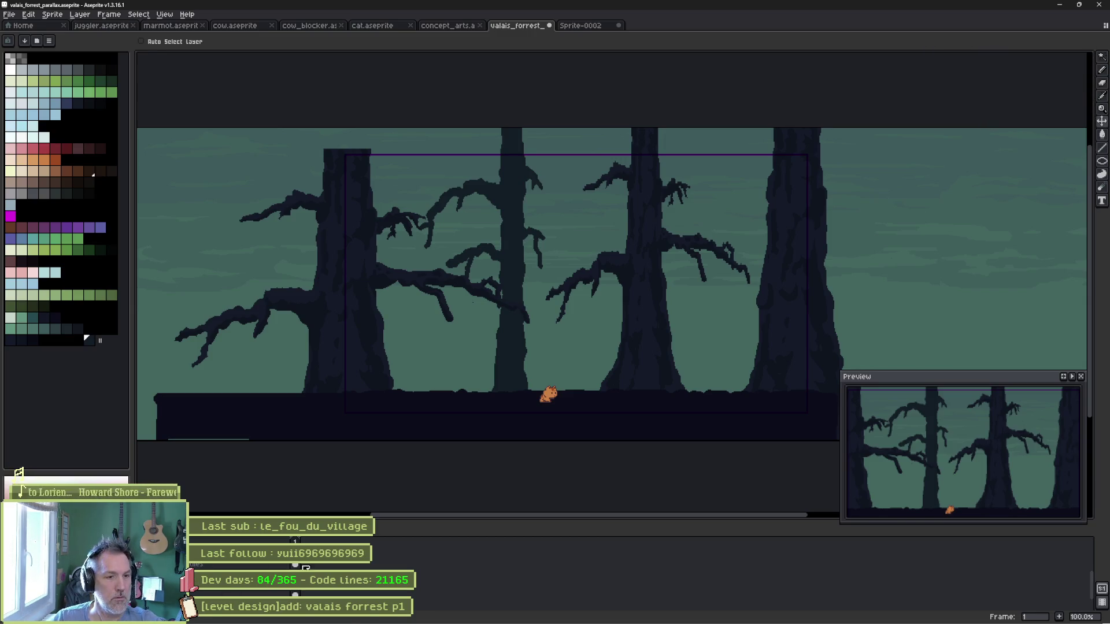
key("i")
key("b")
scroll(664, 352, "up", 1)
scroll(577, 339, "right", 4)
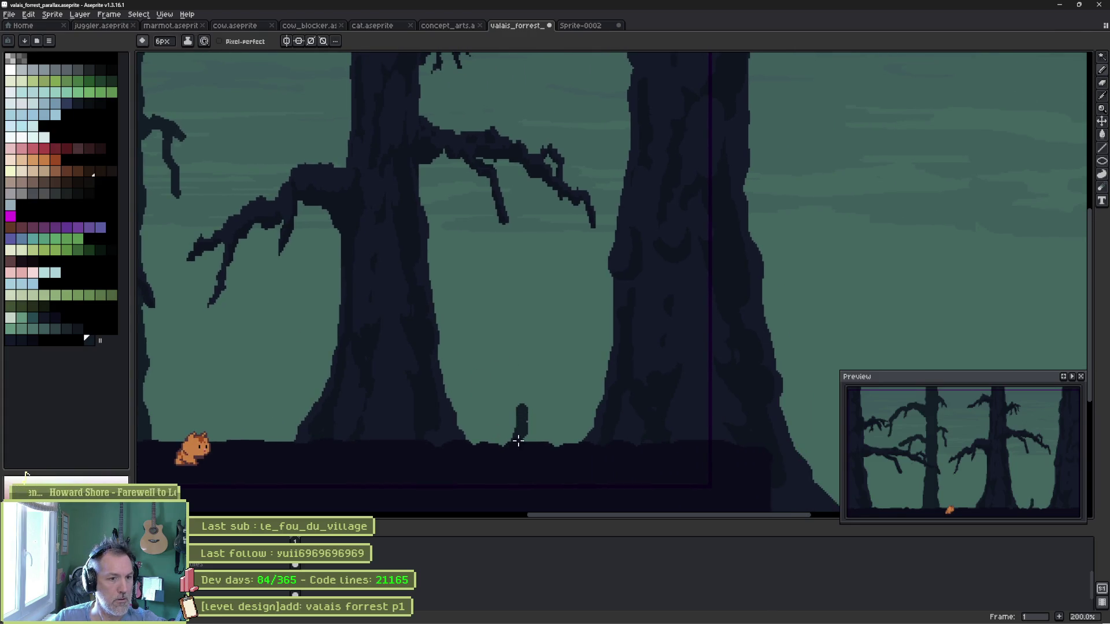
left_click_drag(518, 441, 525, 381)
left_click_drag(529, 340, 530, 282)
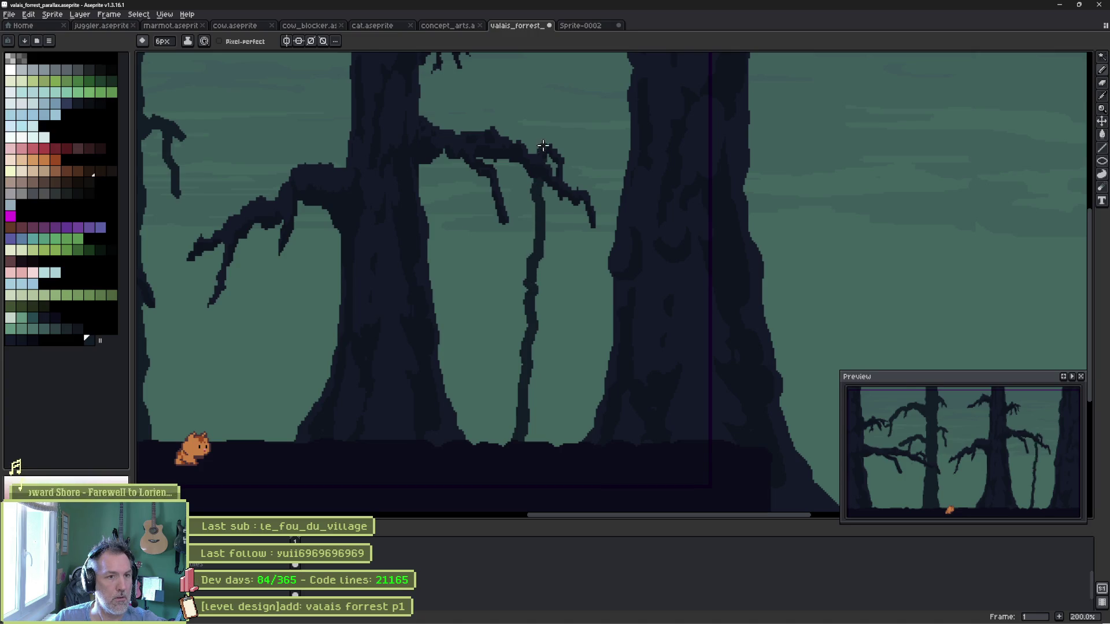
Extend the thin stem to the canvas top and draw two curving trunk outlines from the ground.
left_click_drag(543, 146, 541, 66)
scroll(505, 421, "up", 1)
scroll(407, 395, "down", 1)
scroll(406, 395, "right", 3)
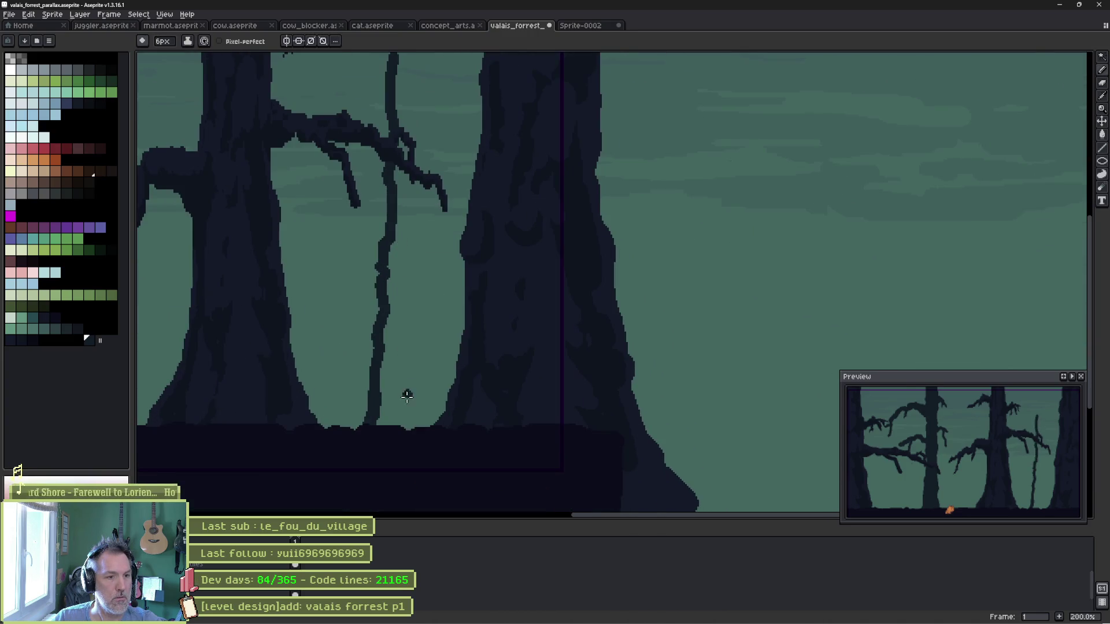
mouse_move(456, 425)
left_mouse_down()
mouse_move(427, 186)
mouse_move(435, 107)
left_mouse_up()
scroll(436, 108, "up", 5)
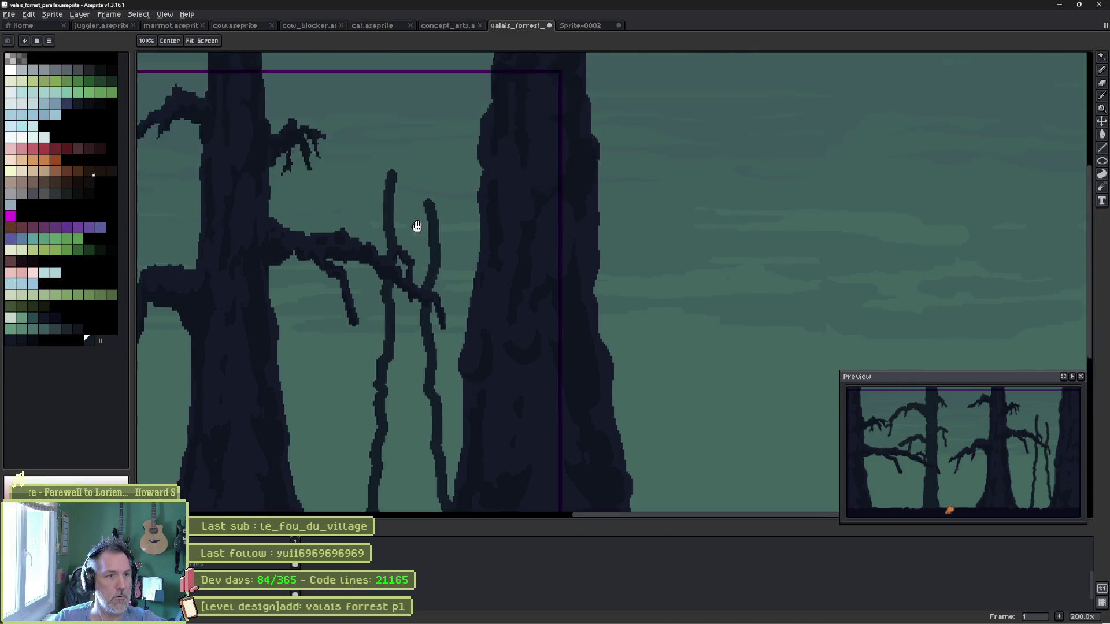
left_click_drag(430, 338, 388, 246)
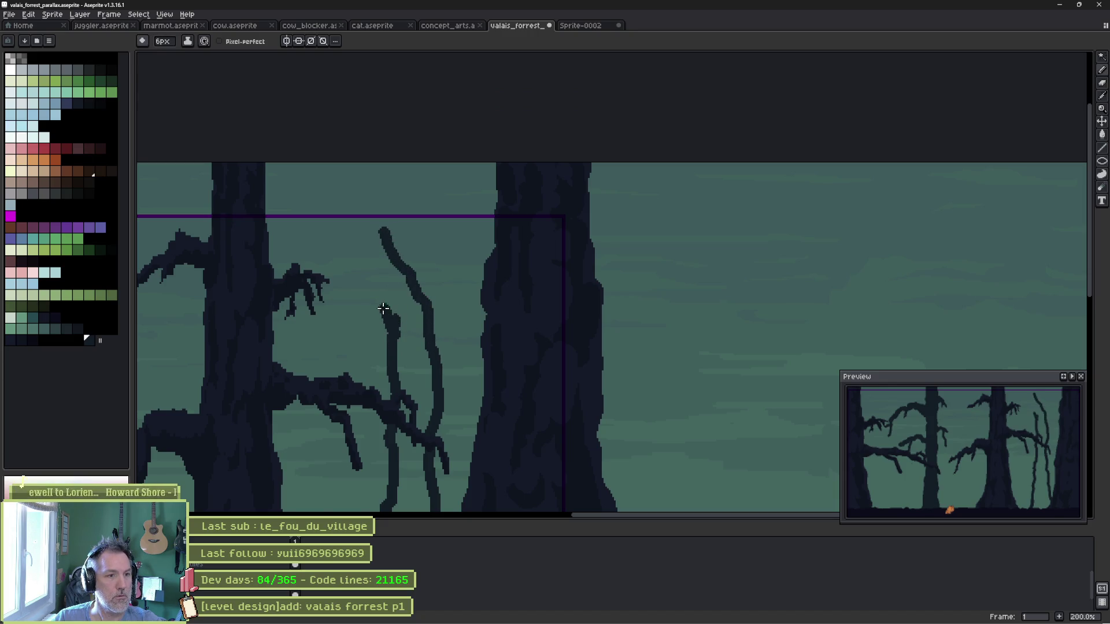
left_click_drag(365, 261, 346, 221)
left_click_drag(336, 177, 327, 164)
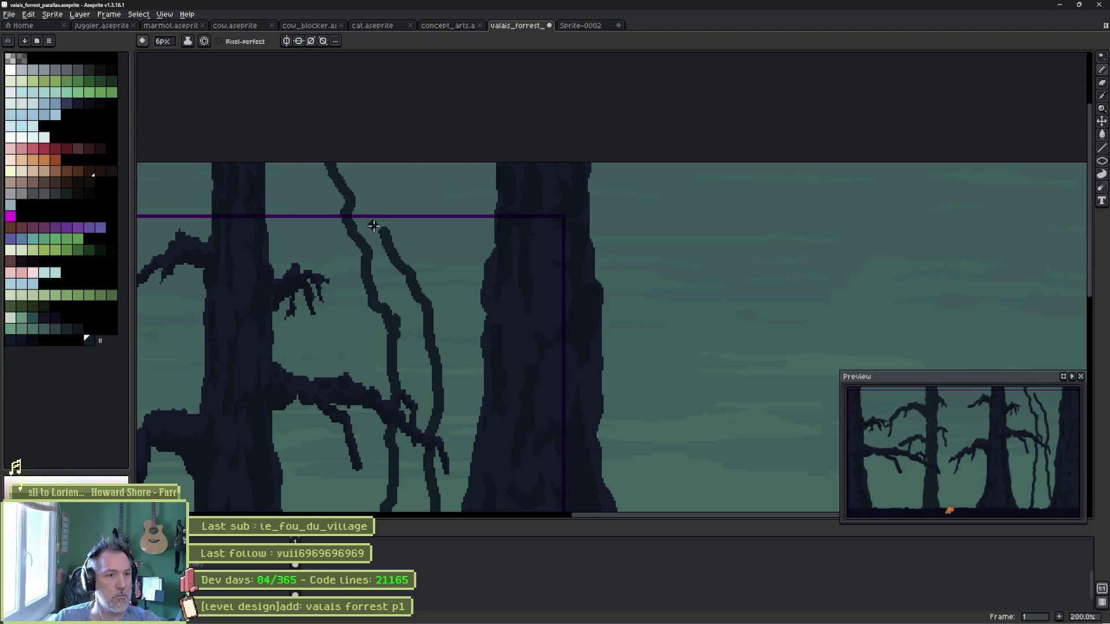
mouse_move(380, 230)
left_mouse_down()
mouse_move(359, 153)
mouse_move(344, 214)
mouse_move(354, 163)
left_mouse_up()
Paint-bucket the space between the outlines into one solid dark trunk.
key("g")
left_click(391, 297)
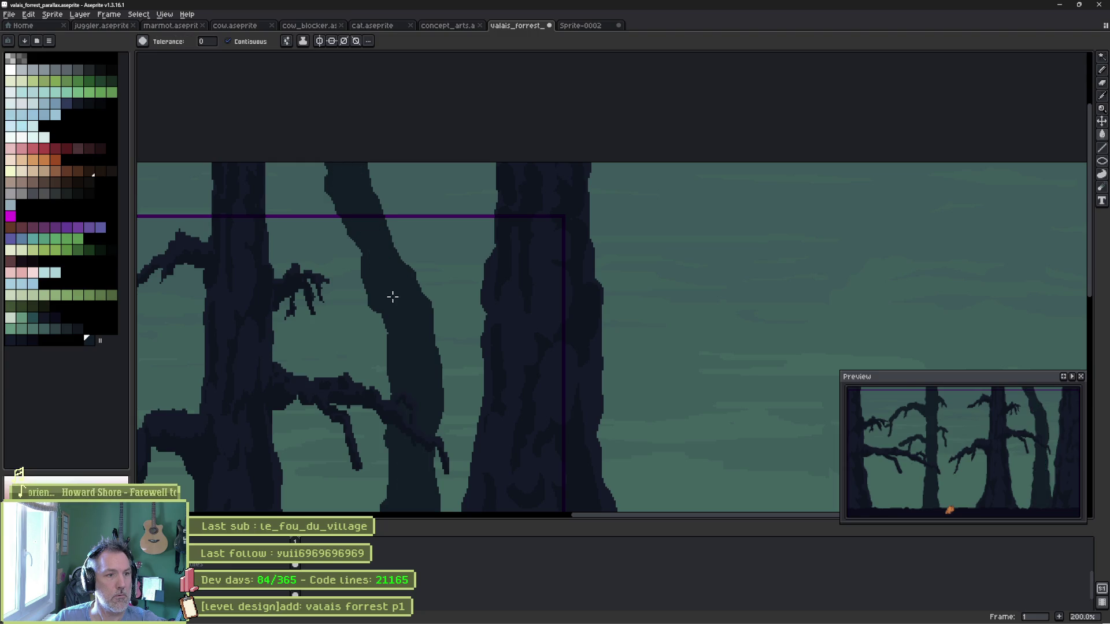
key("b")
mouse_move(432, 398)
left_mouse_down()
mouse_move(451, 153)
mouse_move(481, 186)
left_mouse_up()
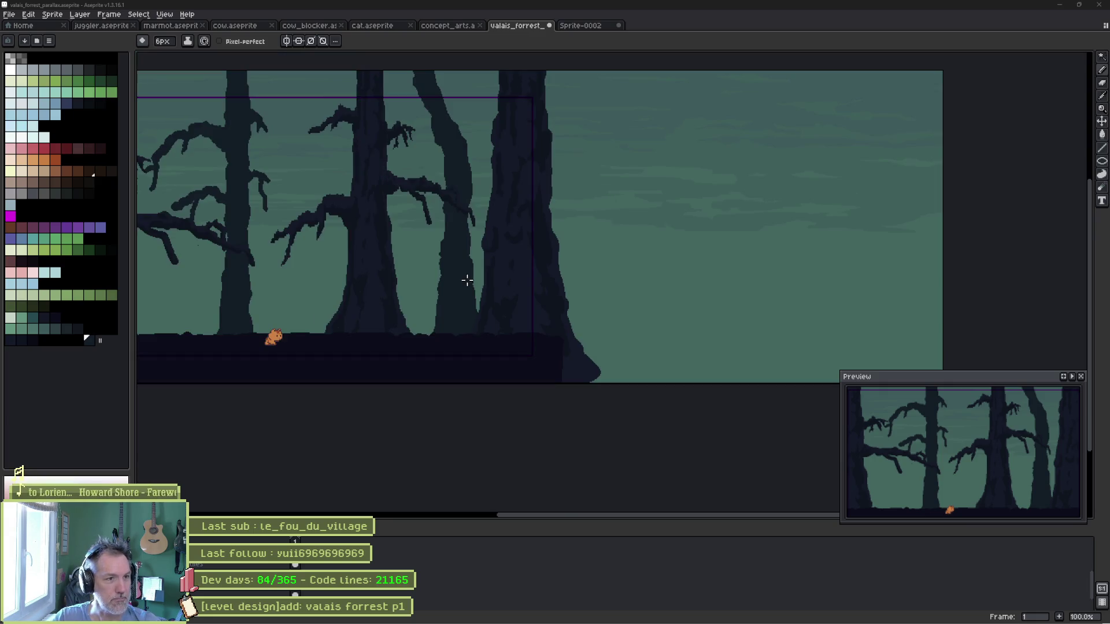
Erase along the dark branch tips and the vertical branch to thin them.
scroll(465, 284, "down", 1)
mouse_move(458, 280)
left_mouse_down()
mouse_move(440, 285)
mouse_move(523, 323)
left_mouse_up()
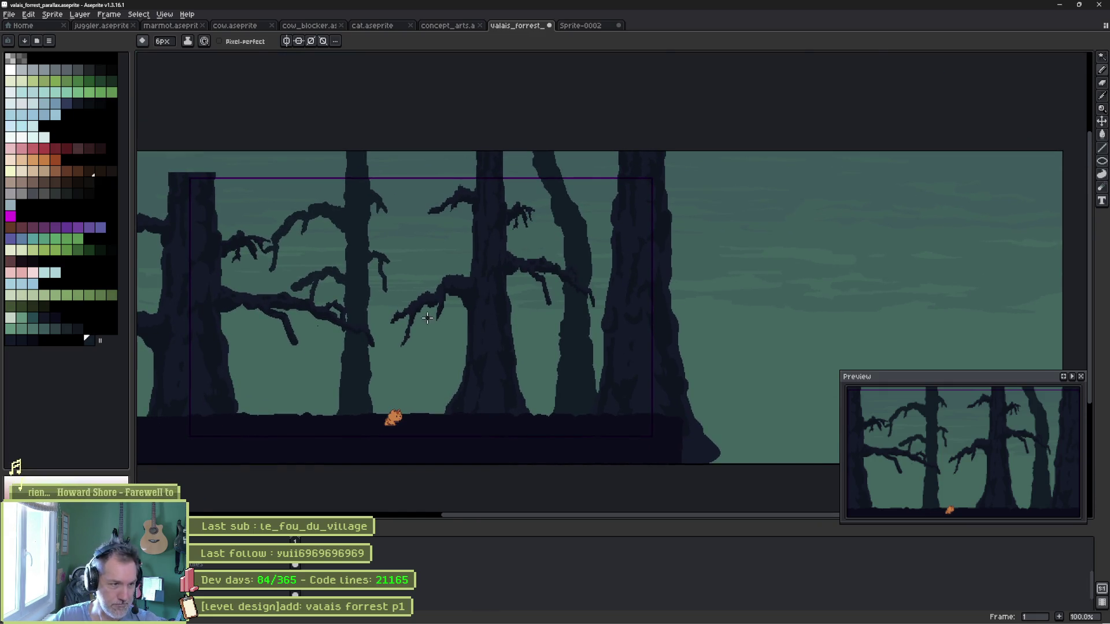
scroll(427, 319, "up", 1)
left_click_drag(272, 280, 493, 325)
scroll(493, 324, "up", 1)
key("b")
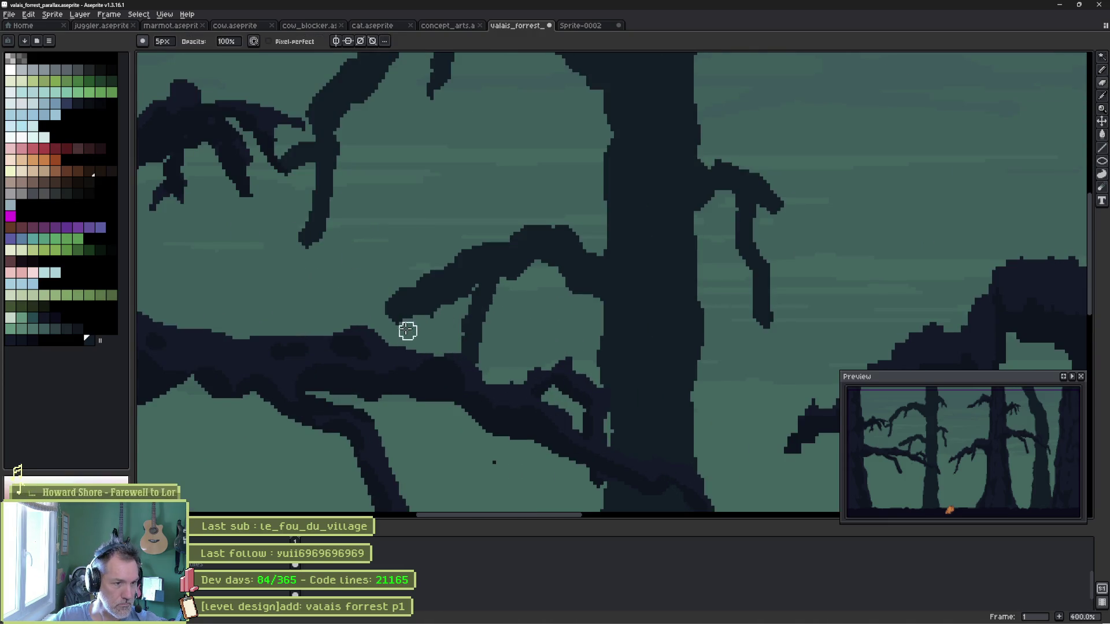
mouse_move(400, 282)
left_mouse_down()
mouse_move(384, 307)
mouse_move(473, 240)
mouse_move(536, 223)
left_mouse_up()
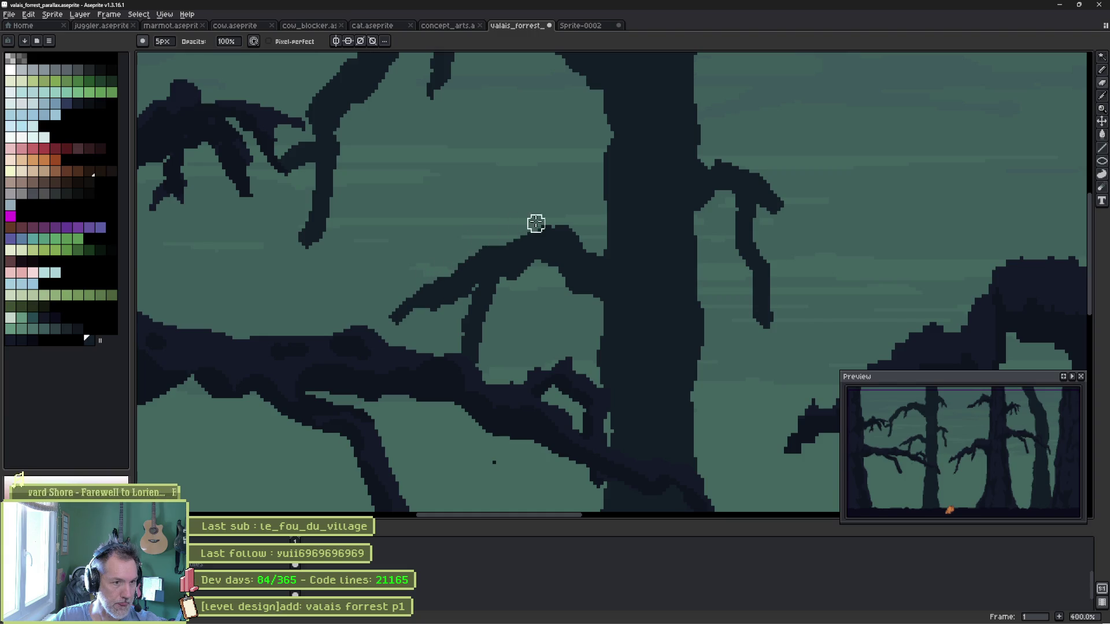
left_click_drag(509, 299, 467, 381)
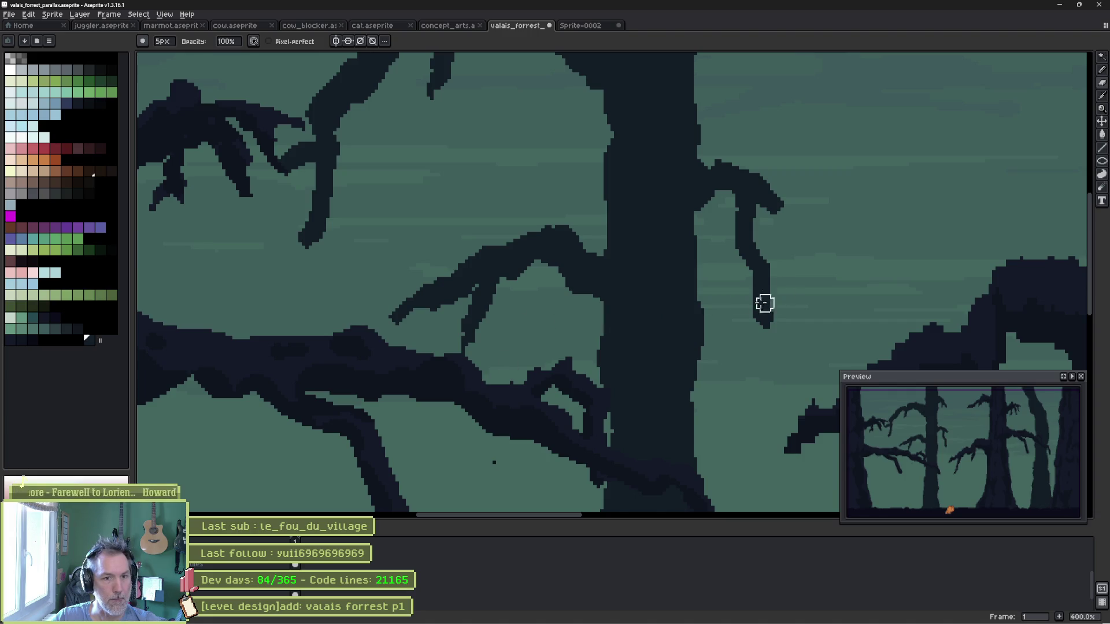
mouse_move(761, 337)
left_mouse_down()
mouse_move(775, 320)
mouse_move(772, 264)
left_mouse_up()
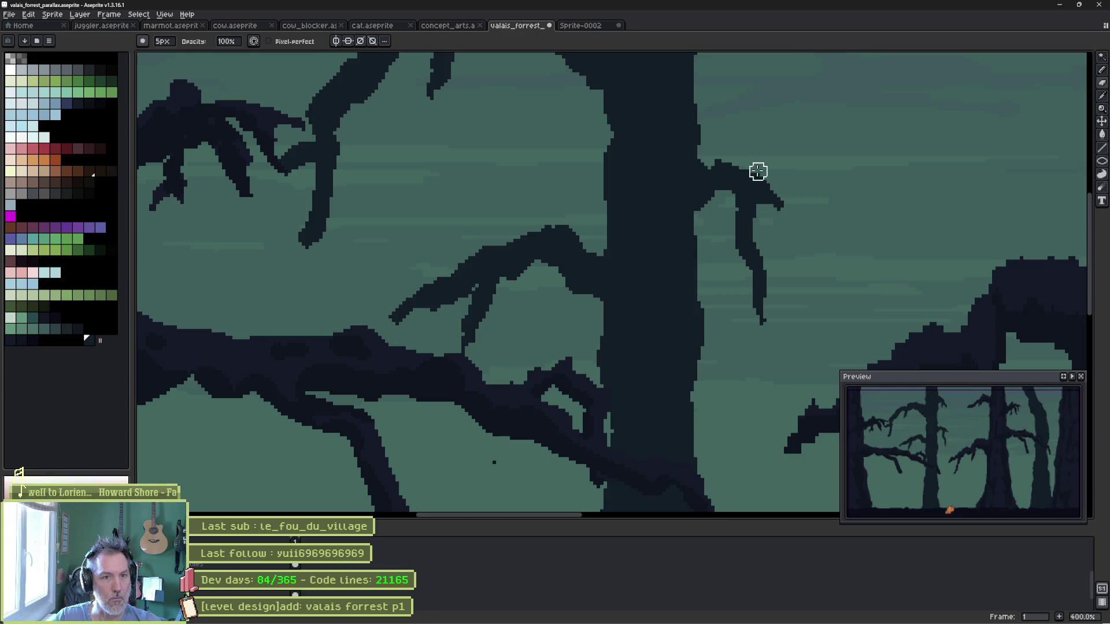
Paint a new twisted twig hanging down from the middle tree's right-reaching branch.
scroll(546, 199, "down", 1)
scroll(496, 218, "up", 1)
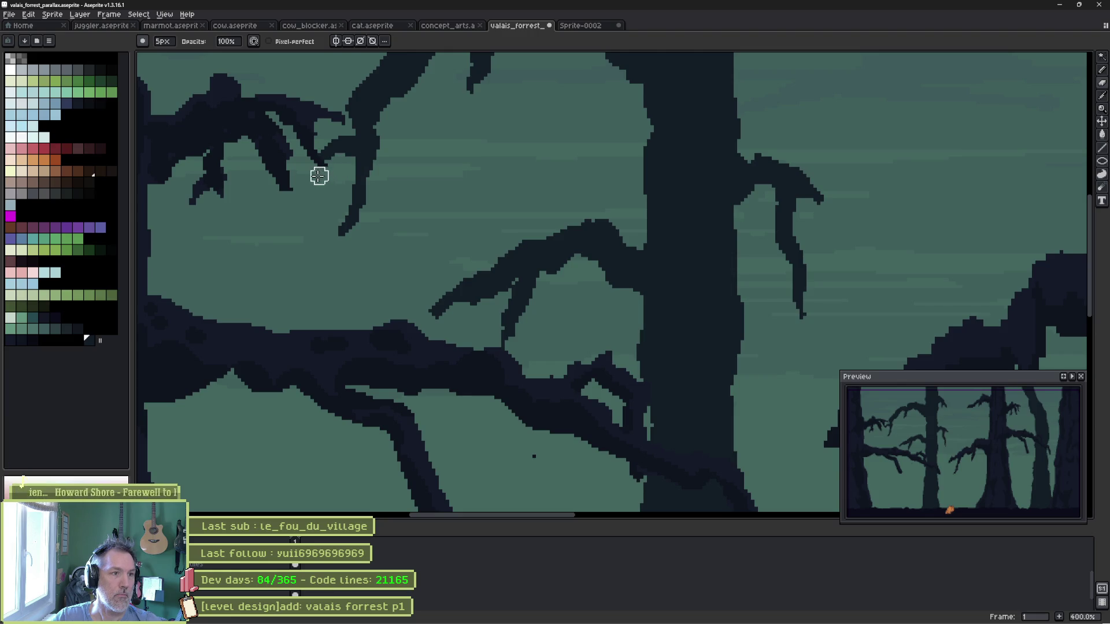
scroll(426, 174, "up", 3)
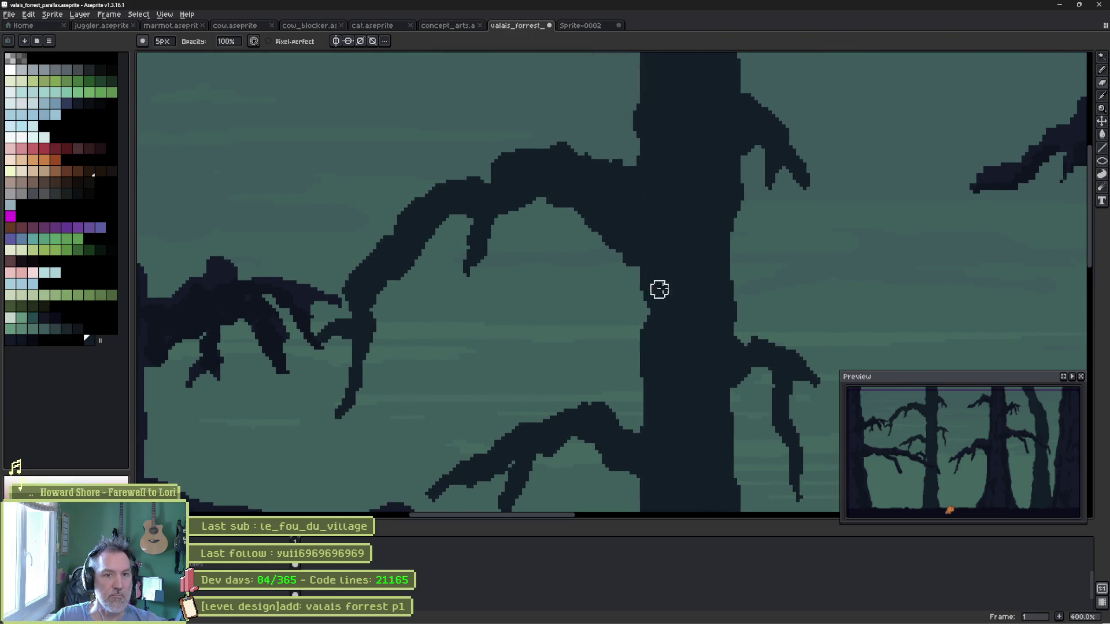
scroll(659, 287, "down", 1)
left_click_drag(483, 278, 414, 242)
scroll(640, 307, "up", 3)
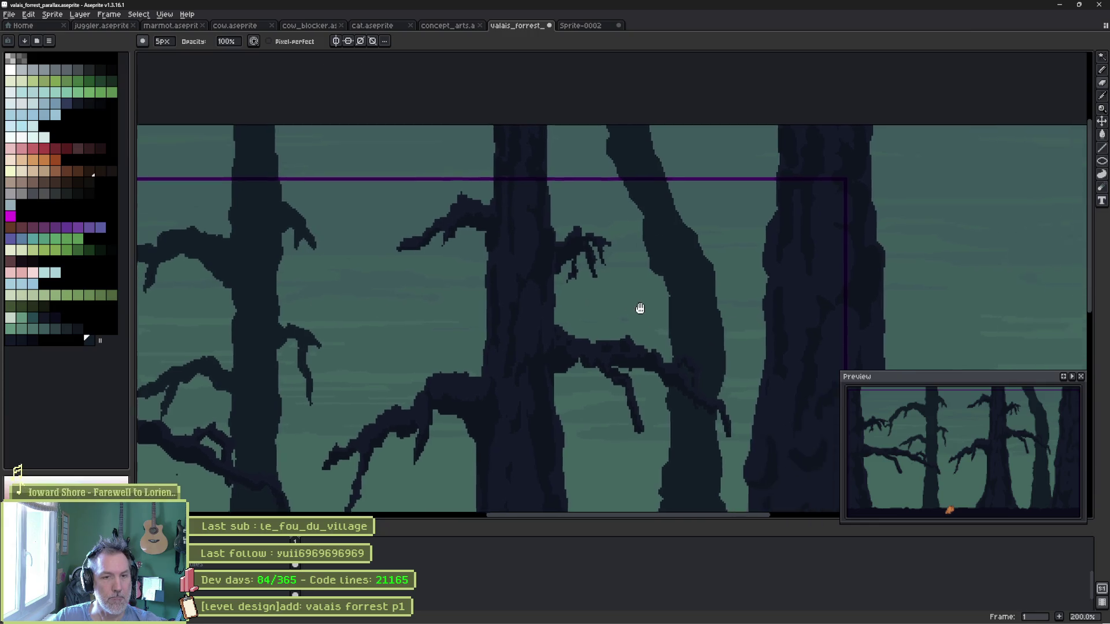
mouse_move(621, 273)
left_mouse_down()
mouse_move(674, 277)
mouse_move(614, 260)
mouse_move(664, 270)
mouse_move(684, 295)
mouse_move(676, 281)
mouse_move(666, 303)
left_mouse_up()
scroll(642, 324, "down", 2)
key("b")
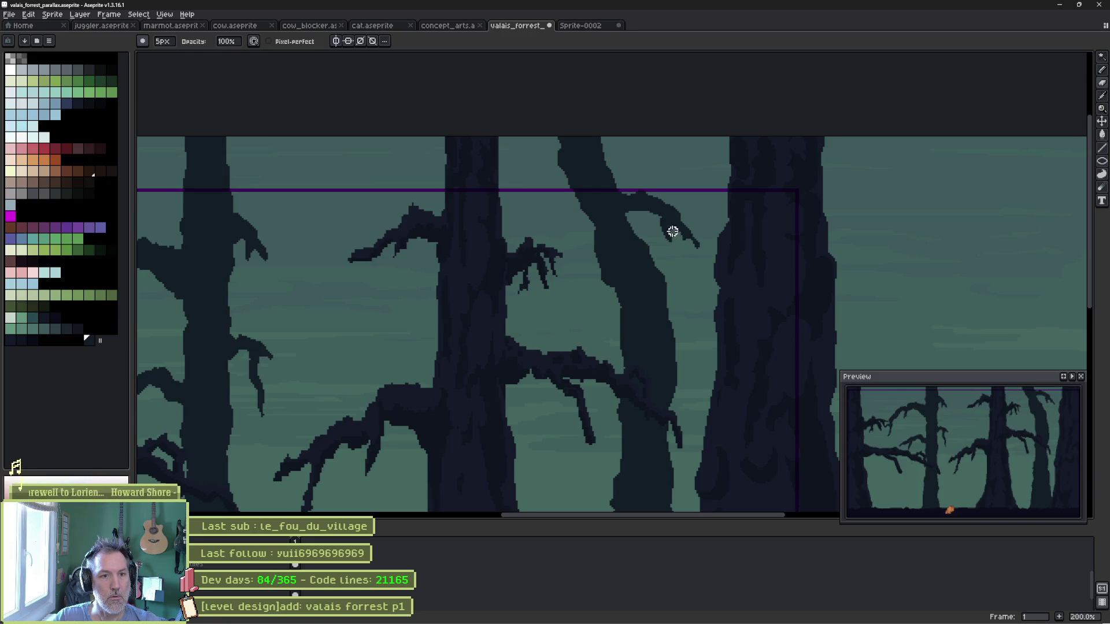
key("space")
scroll(622, 360, "down", 1)
mouse_move(623, 360)
left_mouse_down()
mouse_move(624, 261)
mouse_move(612, 303)
mouse_move(602, 289)
mouse_move(597, 300)
mouse_move(572, 283)
mouse_move(574, 291)
mouse_move(569, 283)
mouse_move(584, 280)
mouse_move(573, 300)
mouse_move(565, 289)
mouse_move(557, 361)
mouse_move(558, 318)
mouse_move(552, 347)
mouse_move(578, 409)
mouse_move(556, 373)
mouse_move(554, 392)
mouse_move(574, 389)
mouse_move(550, 389)
mouse_move(565, 383)
left_mouse_up()
key("e")
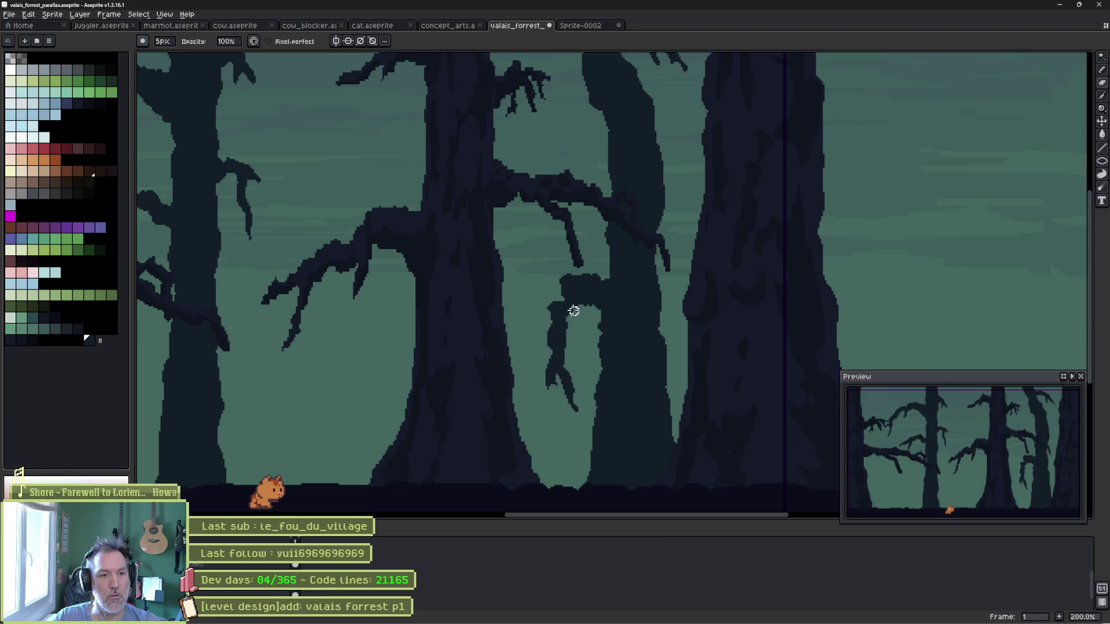
Save the file, pick the dark trunk colour, and toggle the lighter tree layer on and off.
key("b")
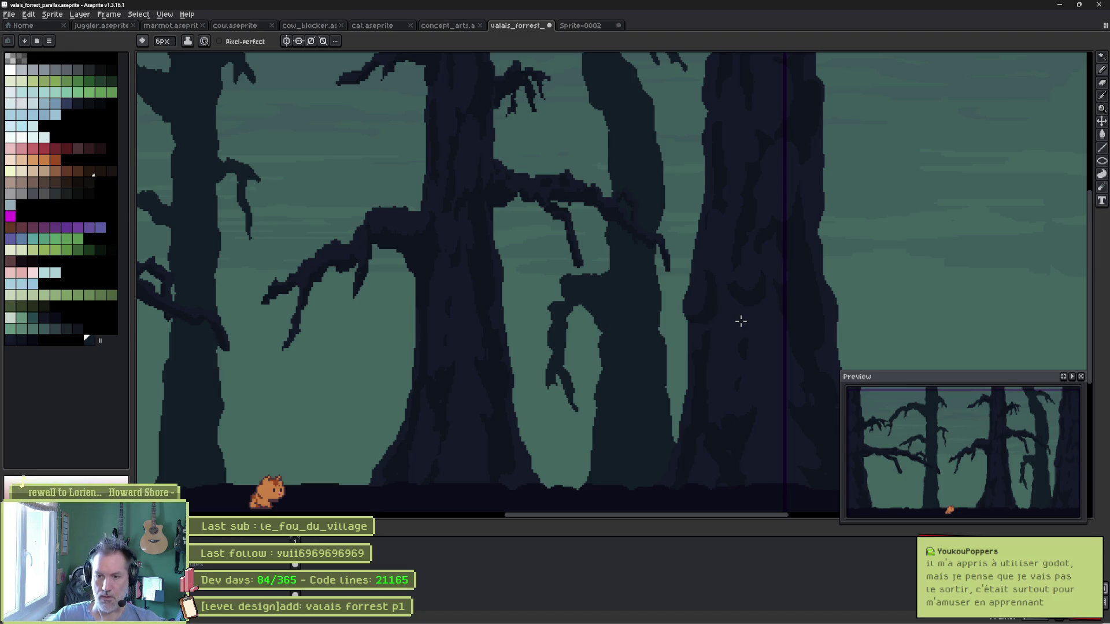
key("ctrl+s")
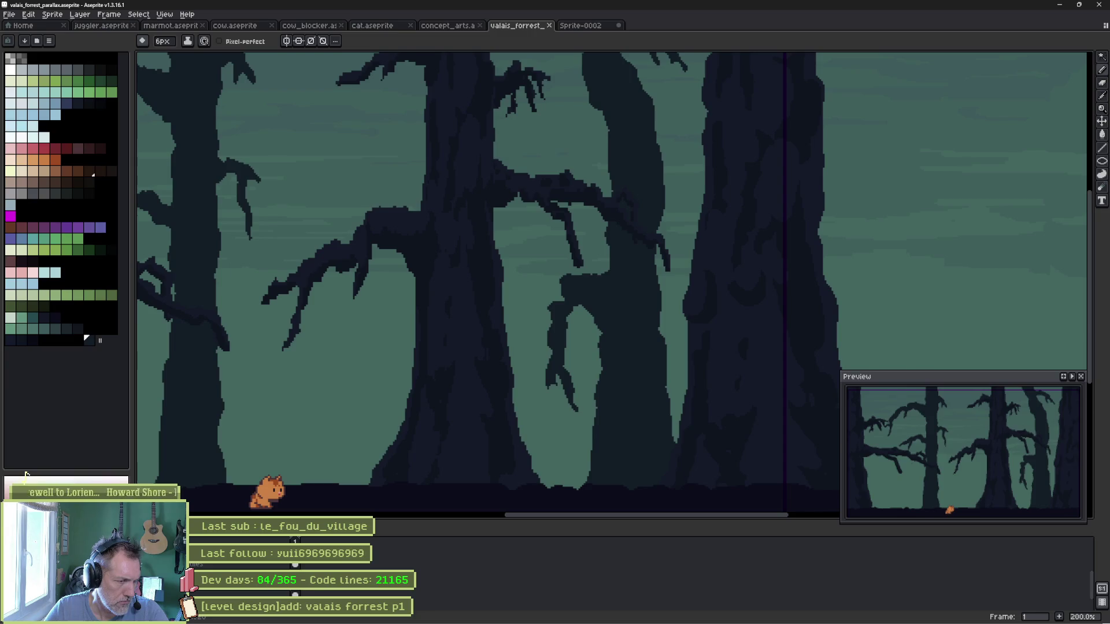
key("alt")
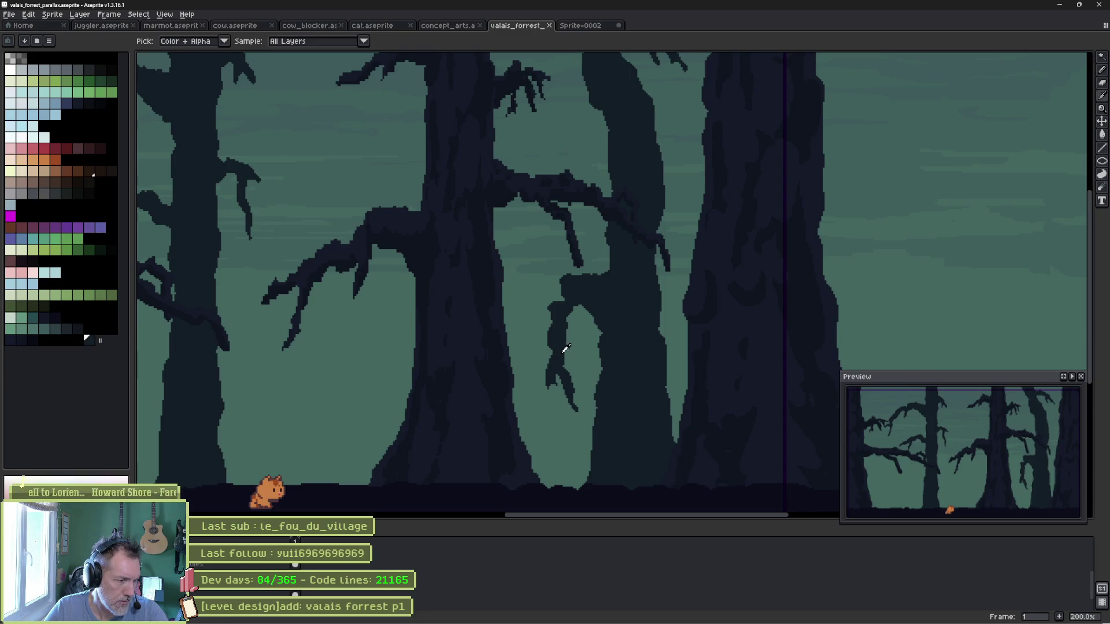
left_click(545, 356, "alt")
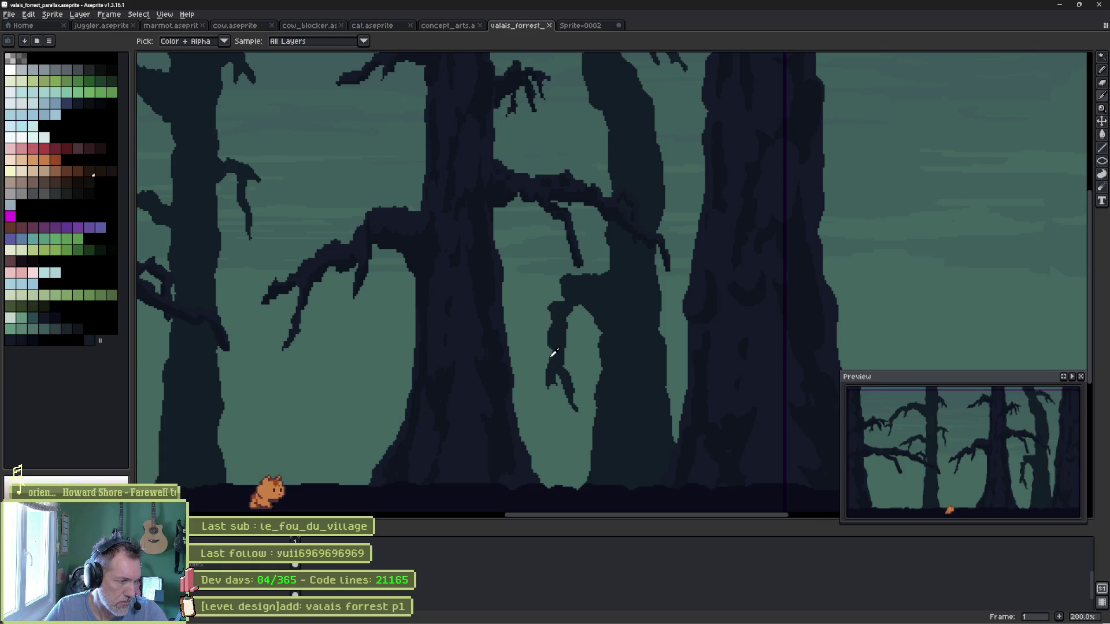
left_click(554, 352, "alt")
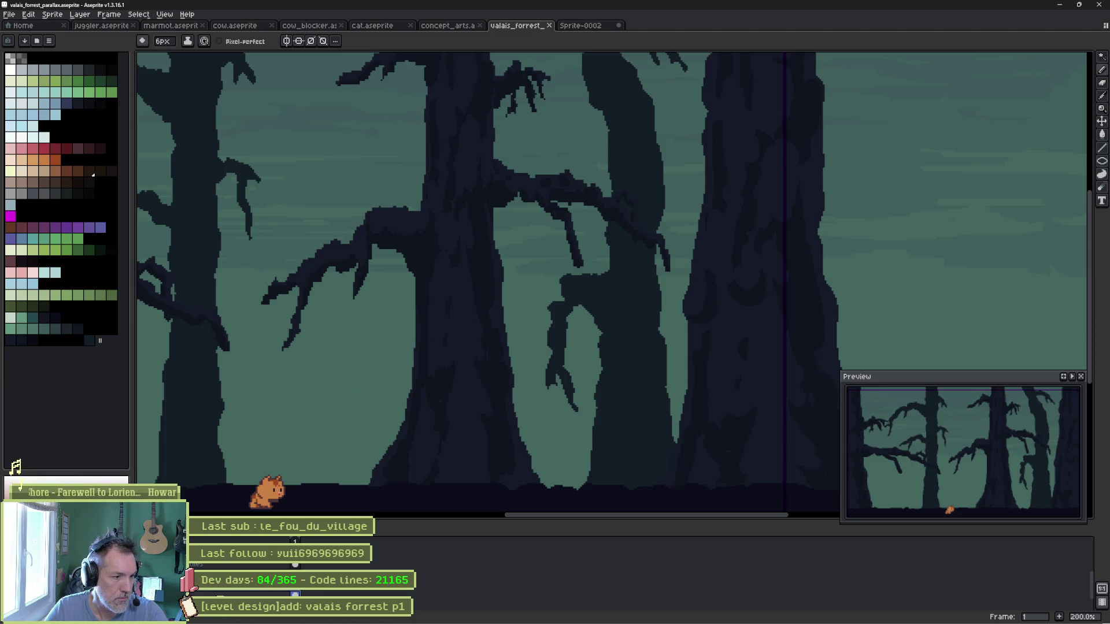
left_click(294, 595)
left_click(295, 594)
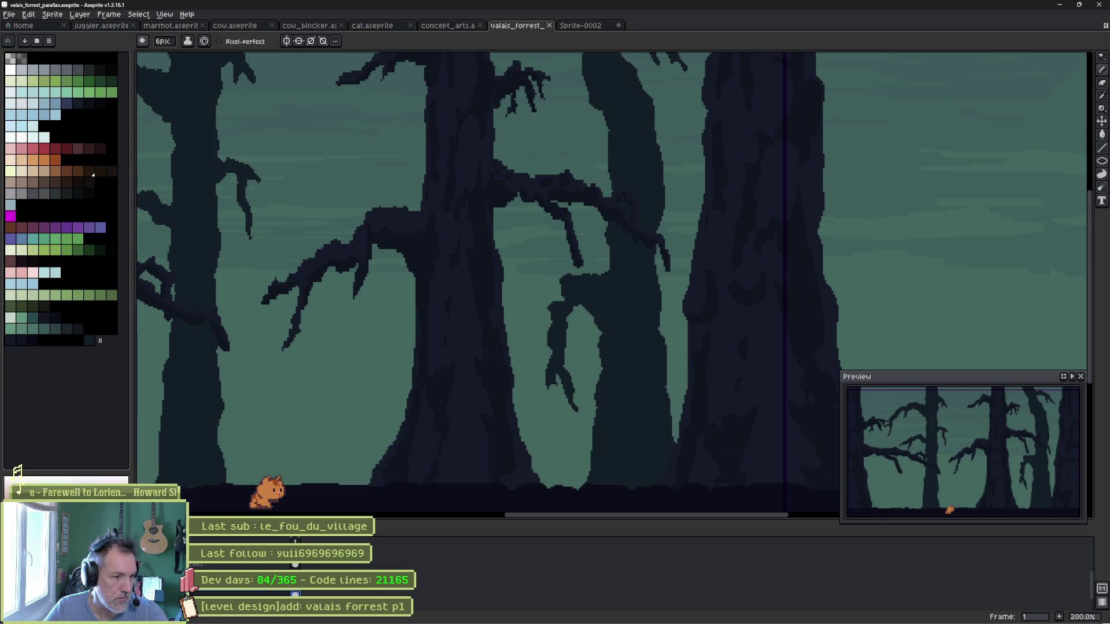
Delete the lighter tree layer, comparing with undo before deleting it for good.
left_click(295, 595)
left_click(237, 593)
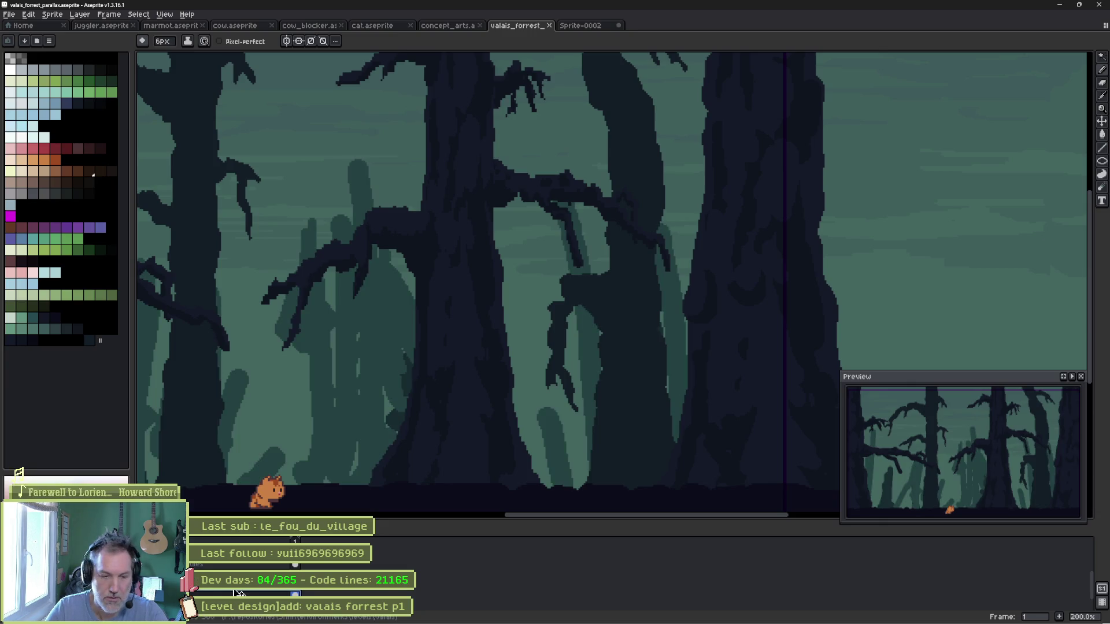
key("Delete")
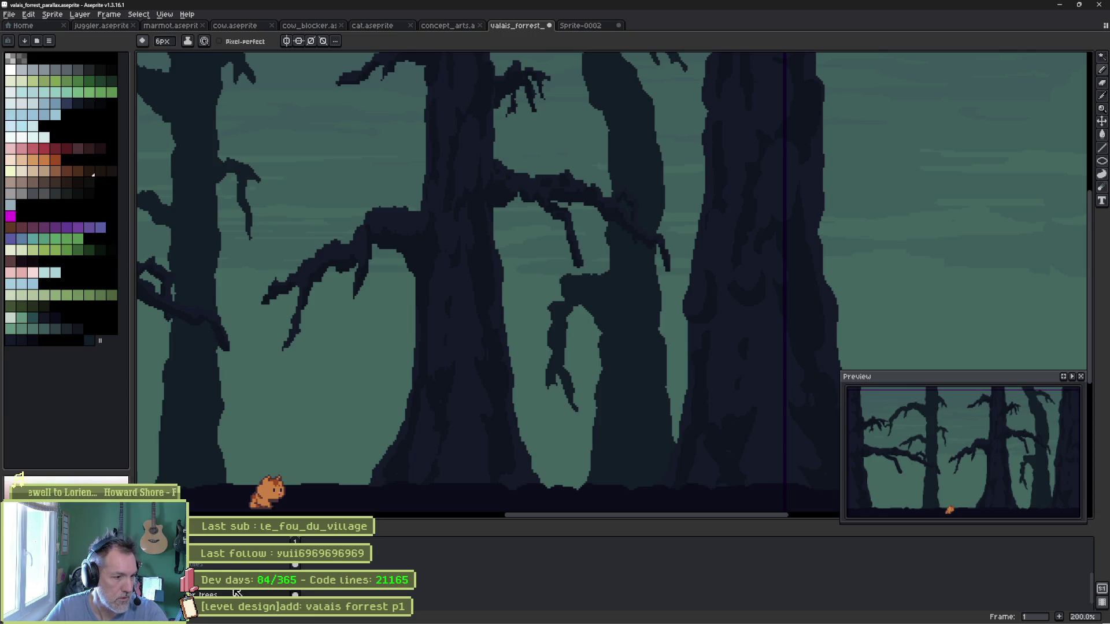
key("ctrl+z")
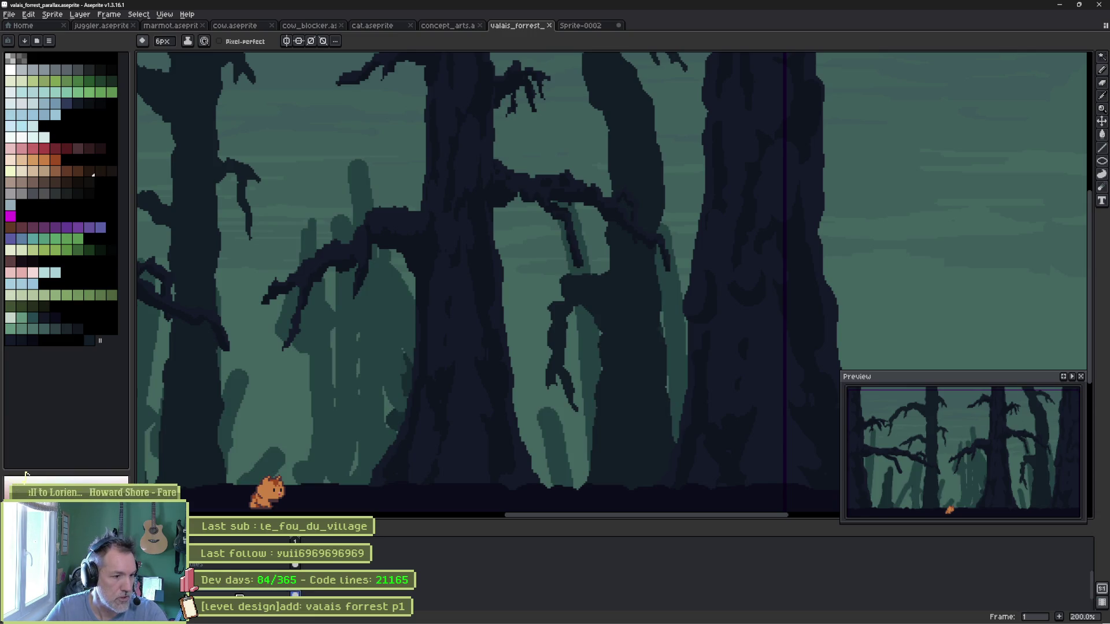
key("Delete")
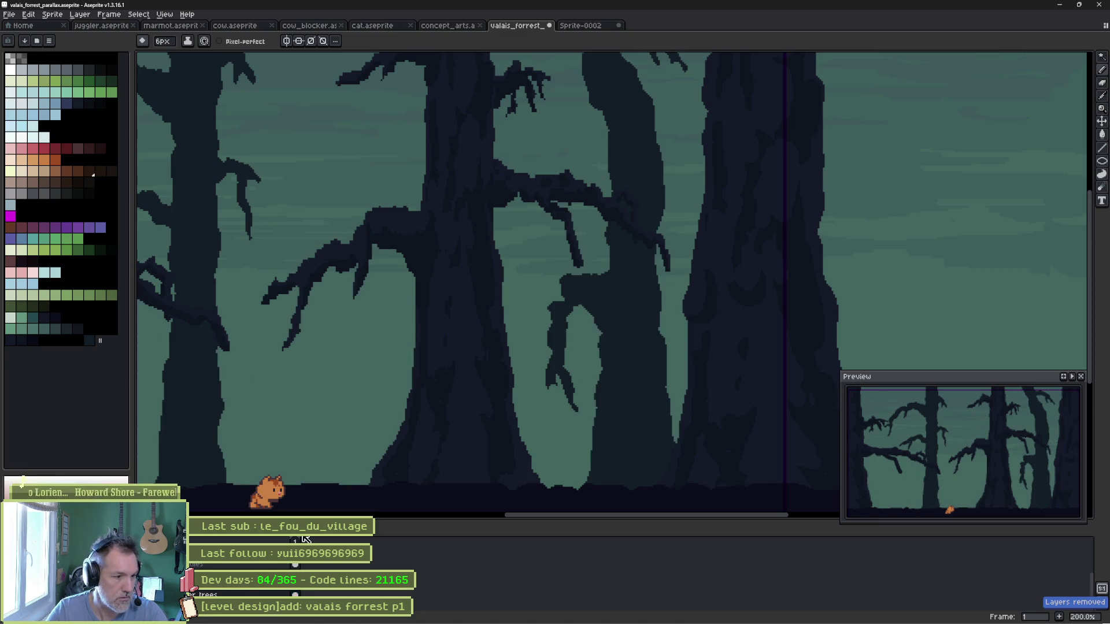
key("ctrl+z")
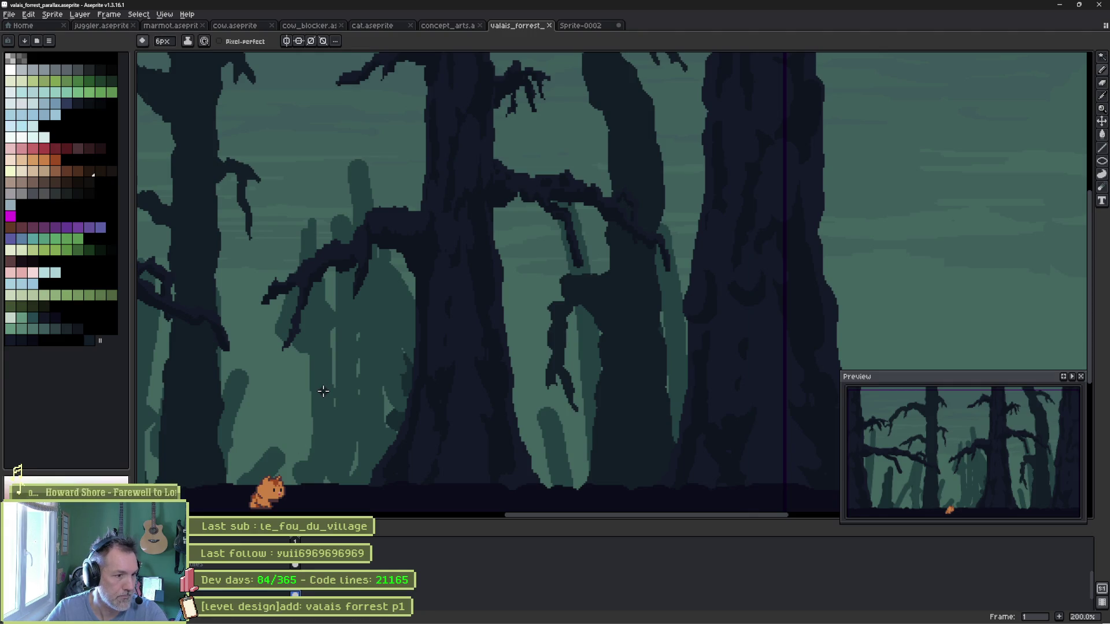
key("Delete")
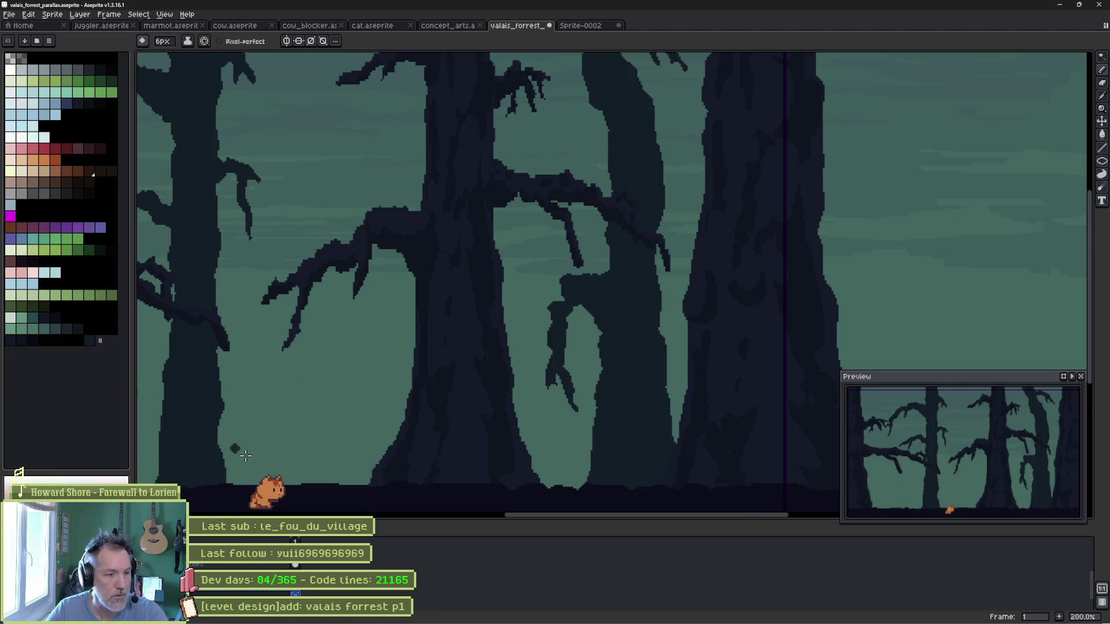
Rename the remaining layer to BG and undo a stray dark stroke across the lower canvas.
double_click(203, 595)
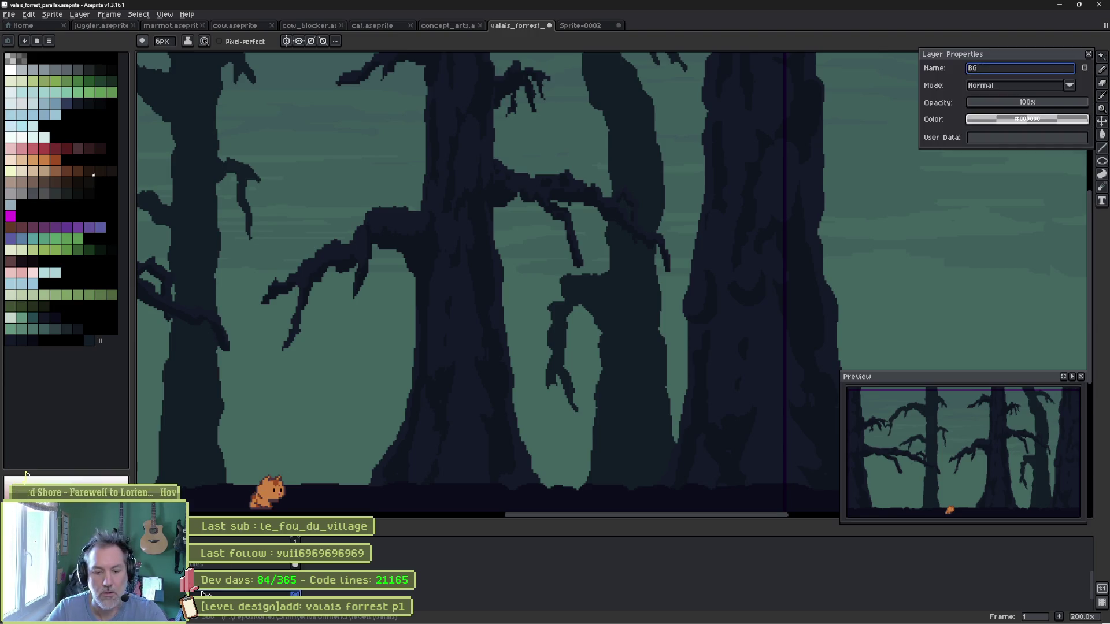
key("Return")
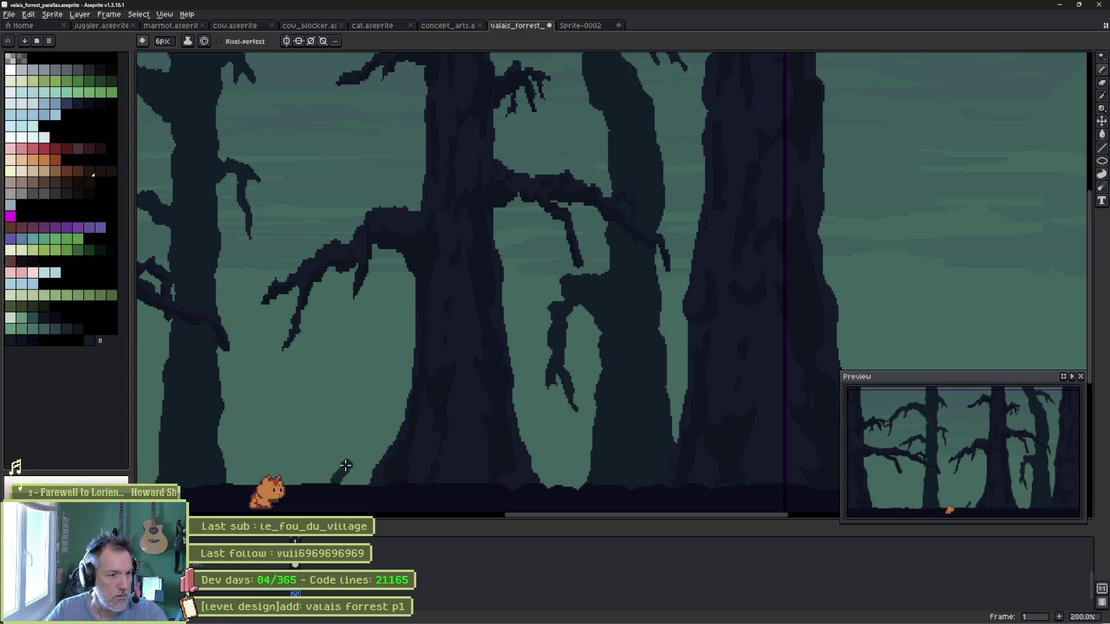
left_click_drag(344, 471, 621, 447)
key("ctrl+z")
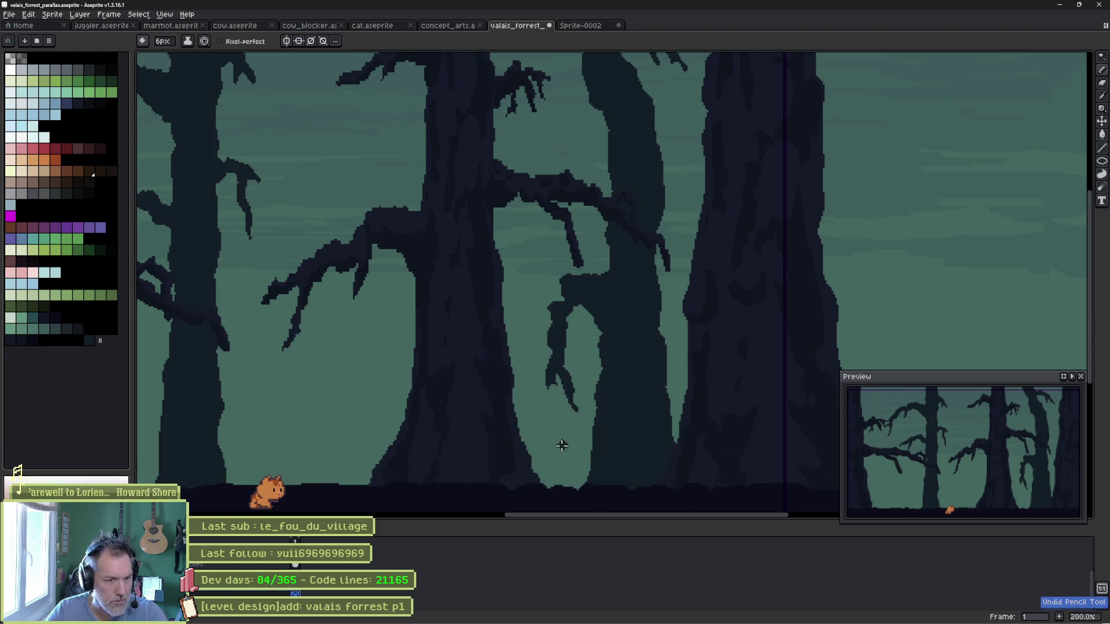
scroll(555, 433, "down", 1)
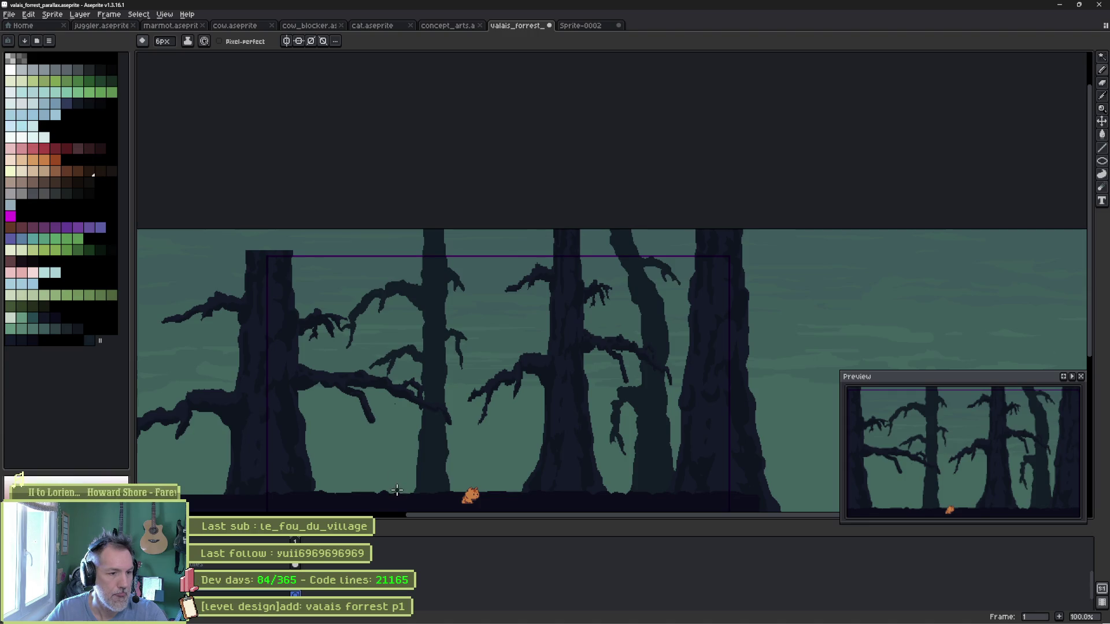
Draw a thin hanging strand between the trees and fill its sections dark.
mouse_move(393, 490)
left_mouse_down()
mouse_move(403, 408)
mouse_move(387, 317)
mouse_move(391, 224)
mouse_move(401, 227)
mouse_move(395, 299)
mouse_move(414, 477)
mouse_move(411, 498)
mouse_move(393, 503)
left_mouse_up()
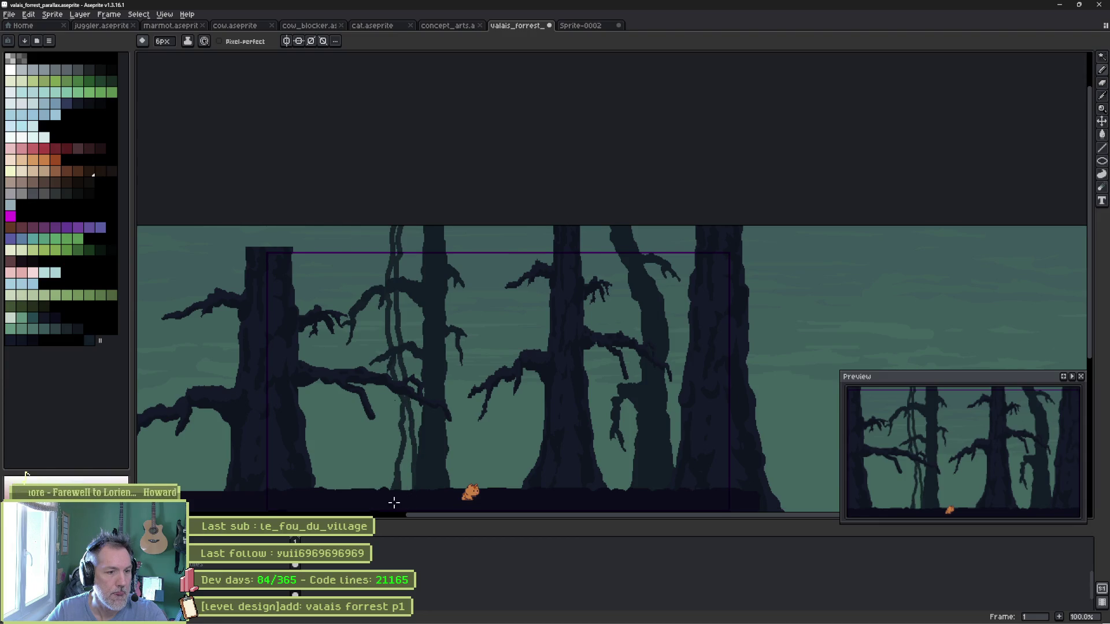
key("g")
left_click(407, 448)
left_click(389, 296)
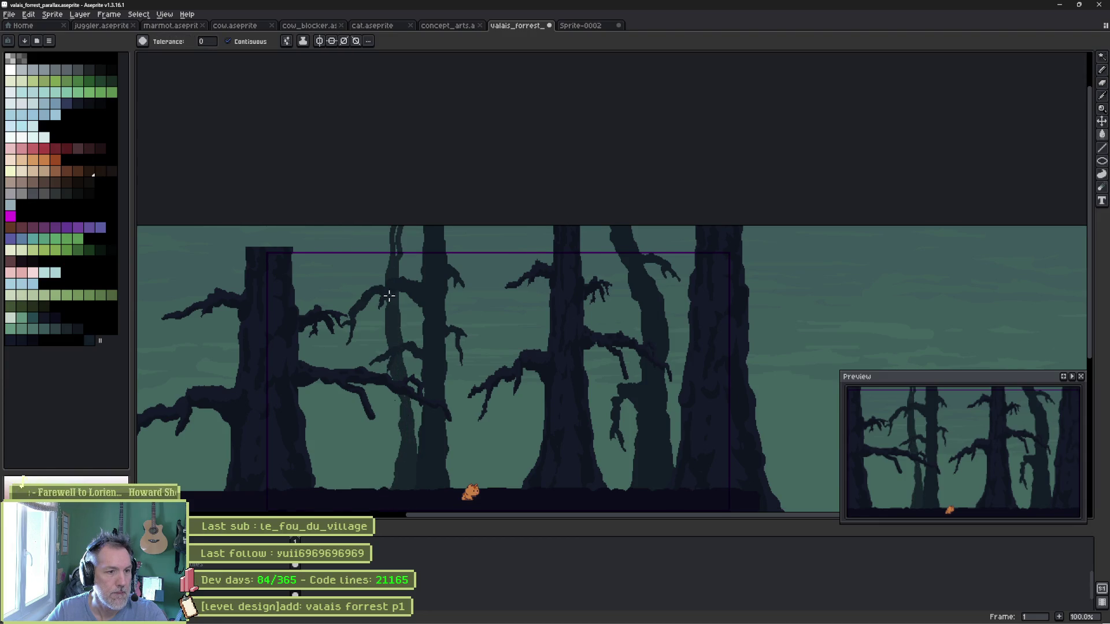
key("b")
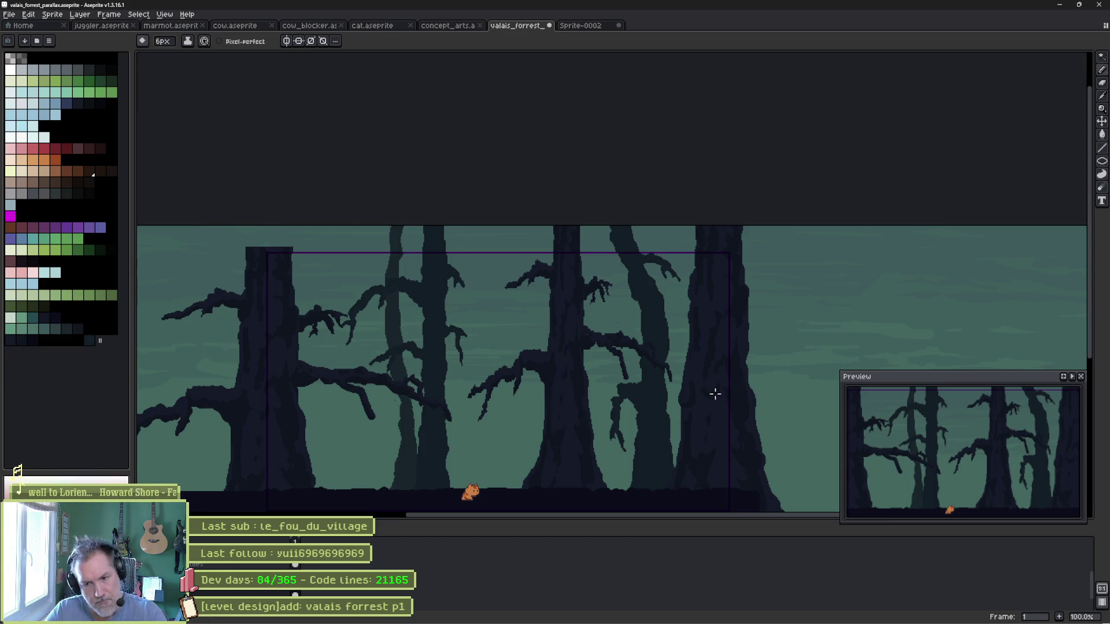
Draw another thin vine strand upward beside a tree and fill it with the darker colour.
left_click_drag(723, 382, 708, 378)
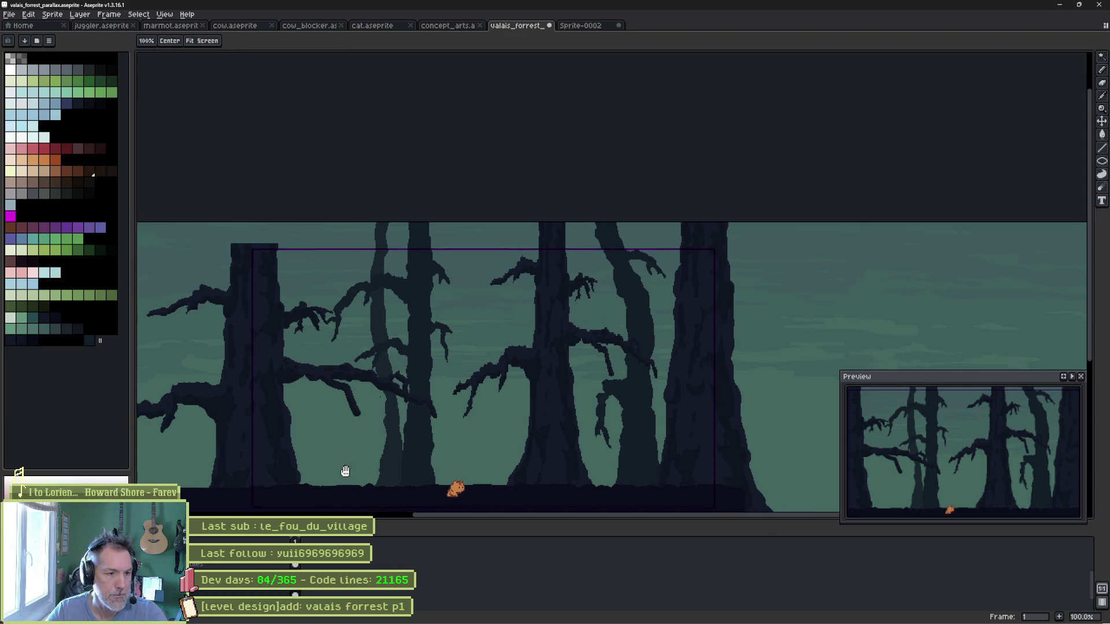
left_click_drag(345, 471, 460, 461)
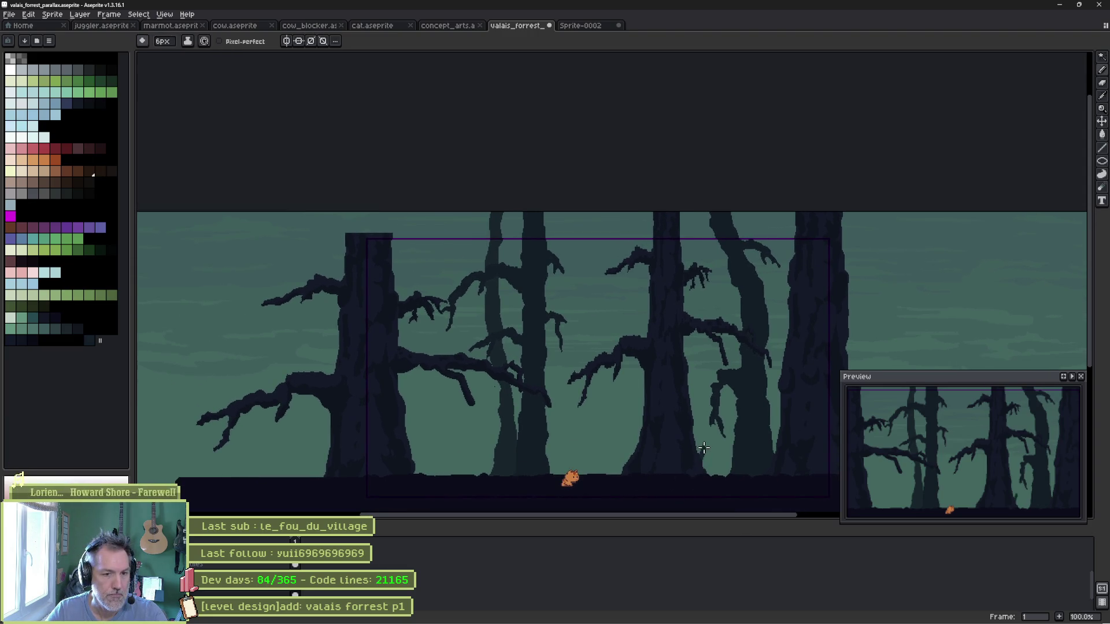
left_click_drag(703, 447, 706, 392)
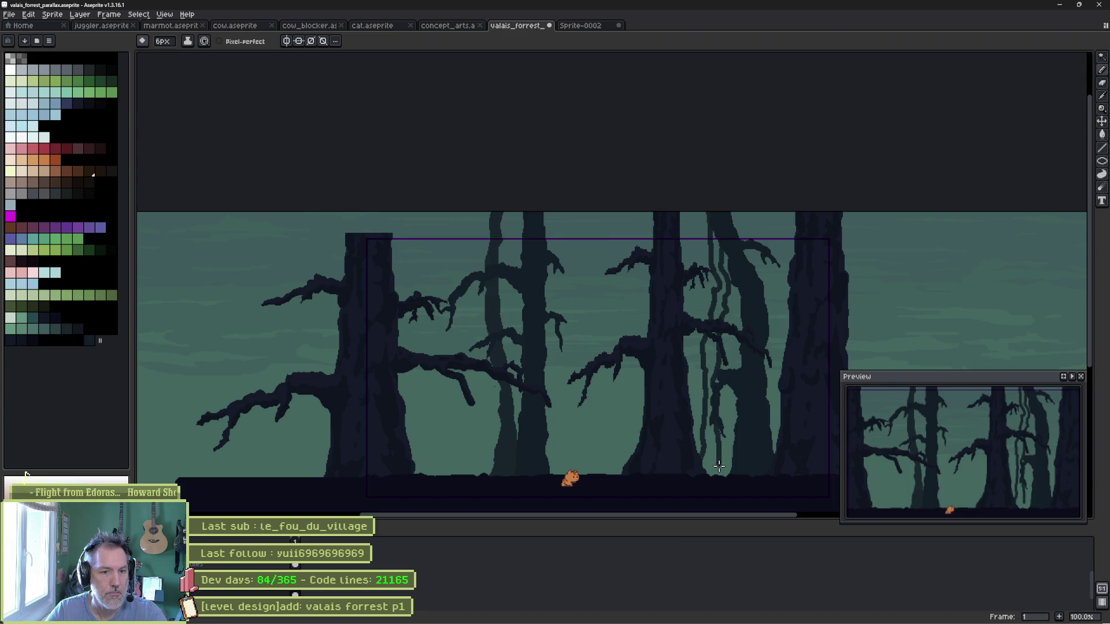
key("g")
left_click(713, 426)
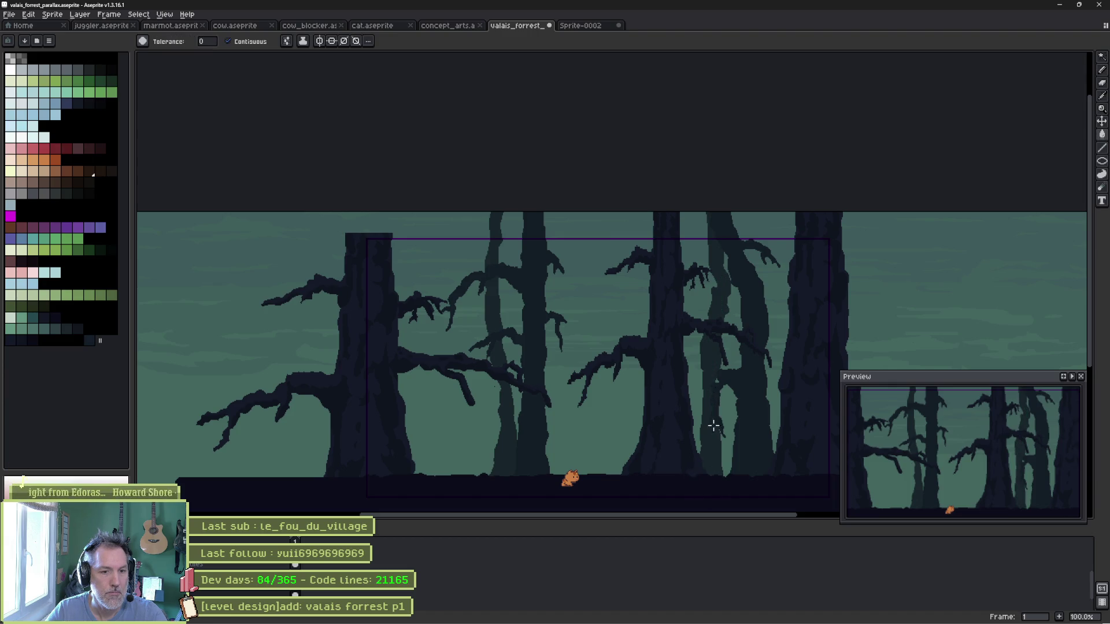
key("b")
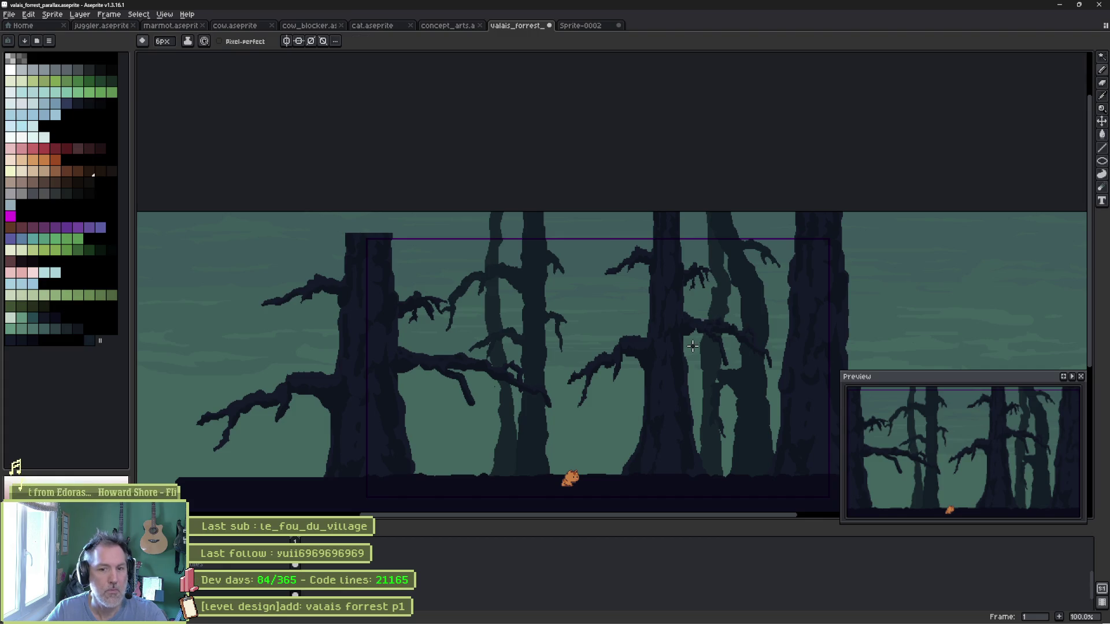
Shift the lighter background trees about 130 px to the left.
key("v")
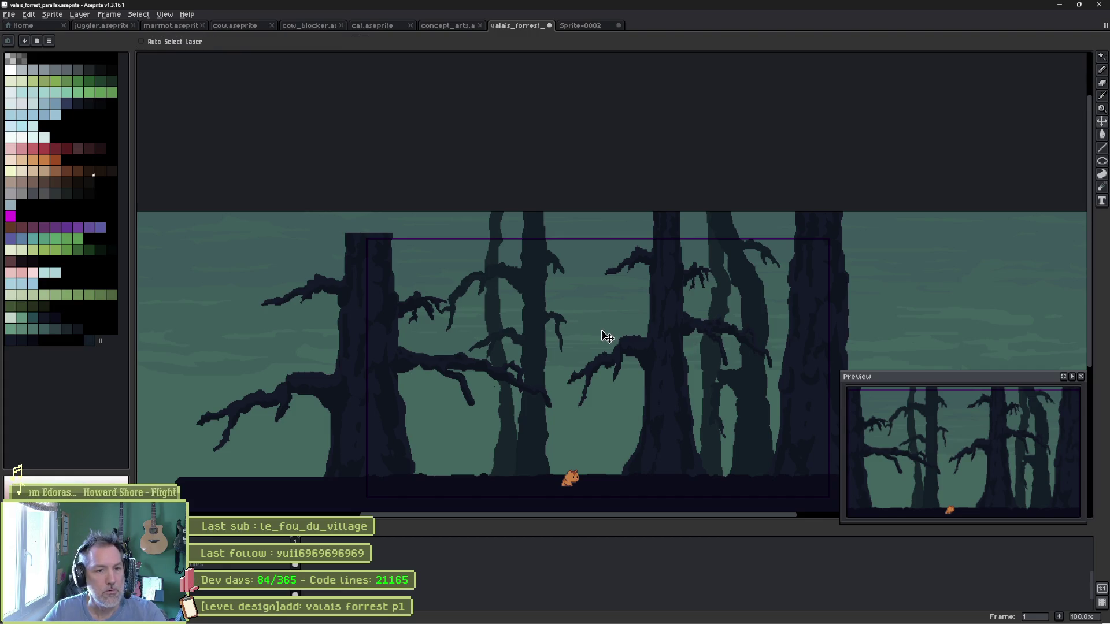
mouse_move(601, 335)
left_mouse_down()
mouse_move(528, 337)
mouse_move(674, 322)
mouse_move(523, 318)
left_mouse_up()
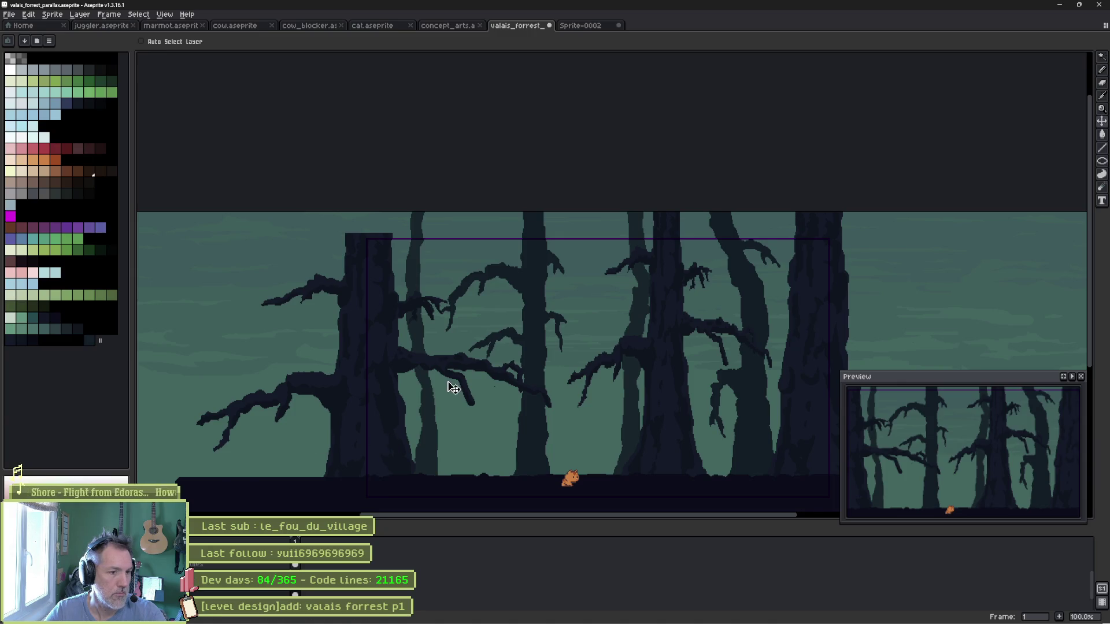
key("i")
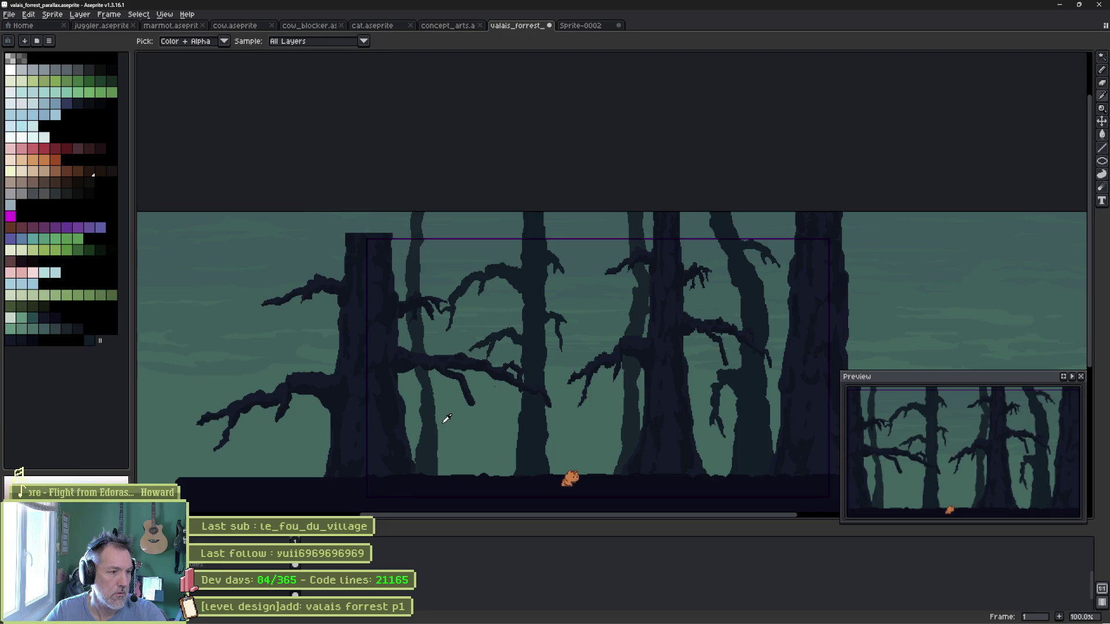
key("v")
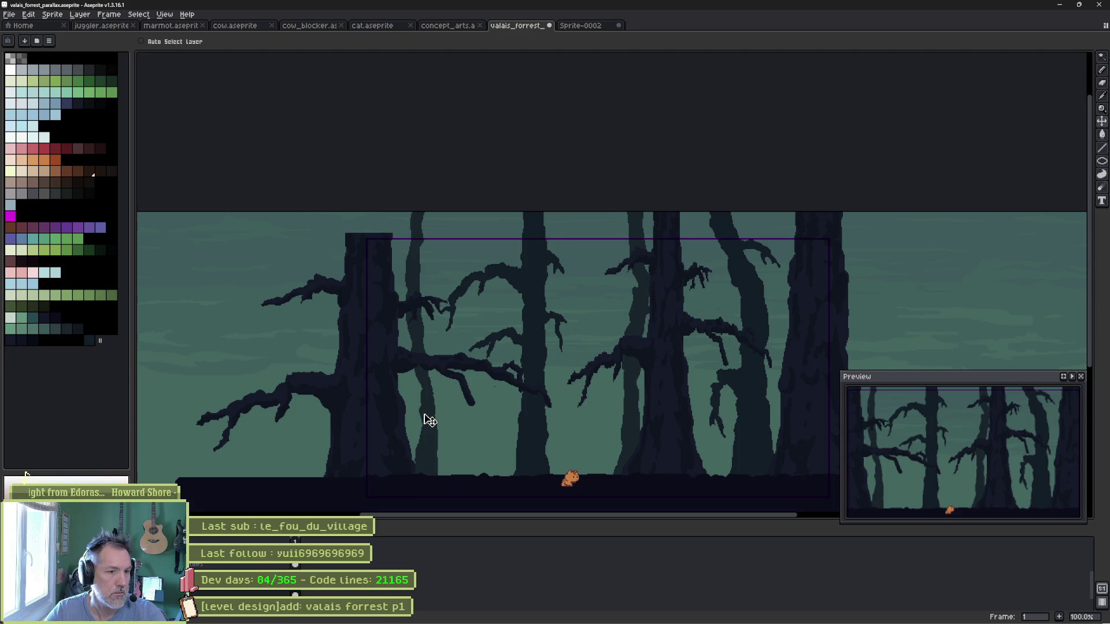
Select all mid-tone trunk pixels non-contiguously, clear them, and restore the paler centre and right trees.
key("w")
left_click(250, 41)
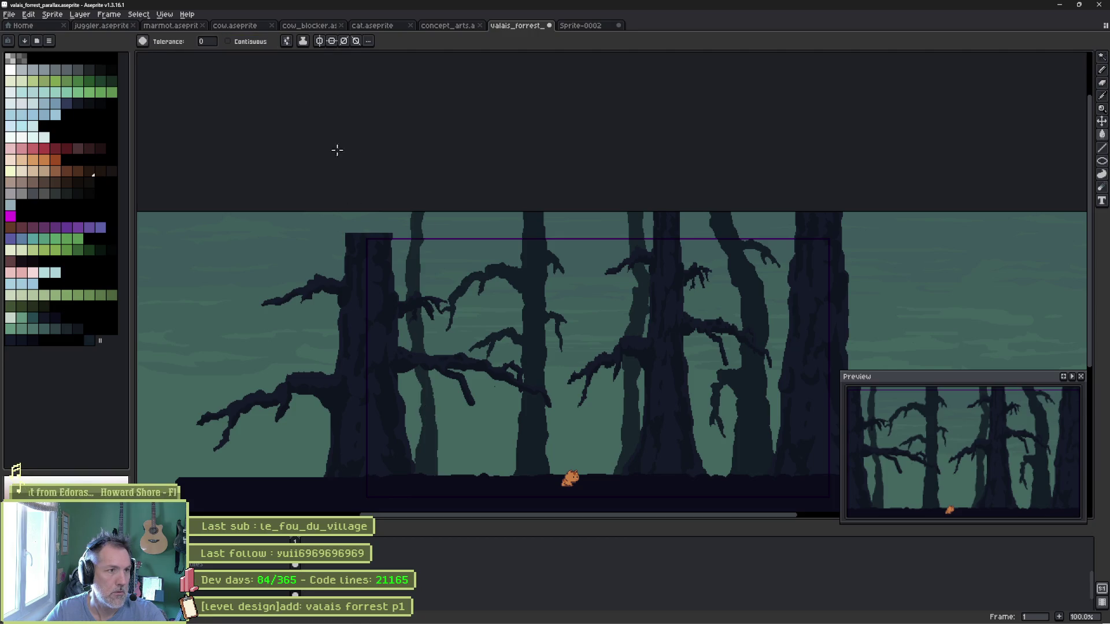
left_click(421, 395)
key("Delete")
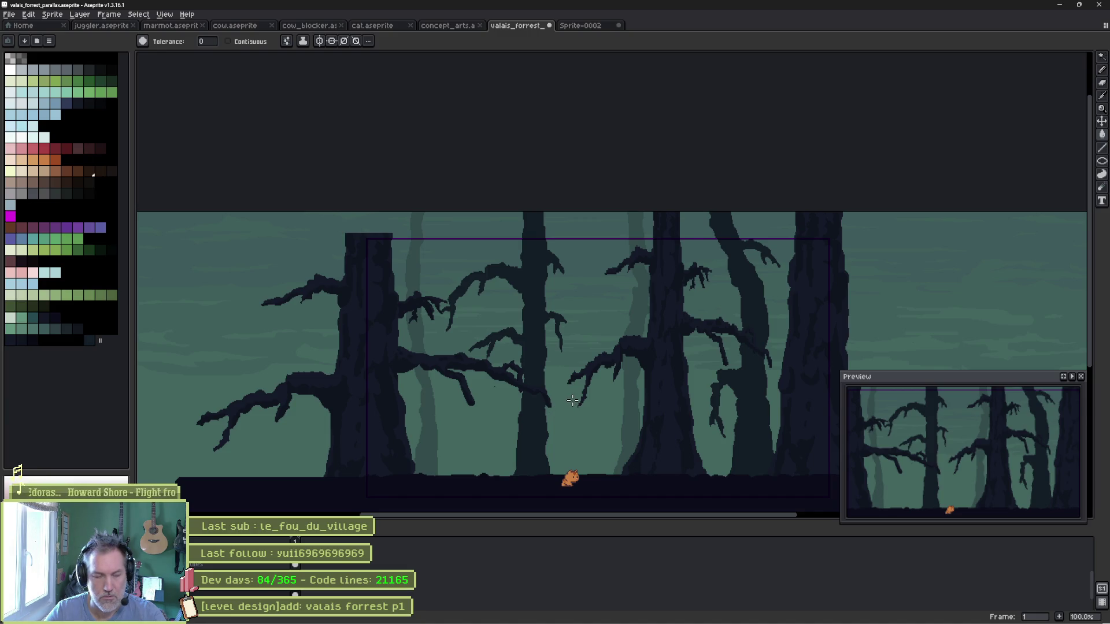
key("i")
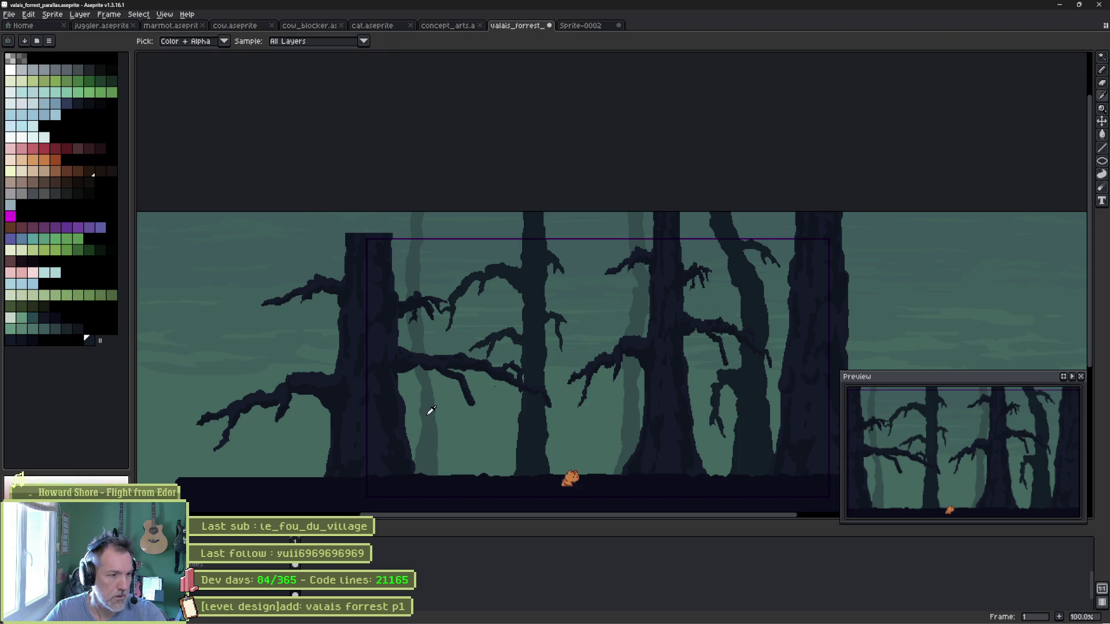
key("w")
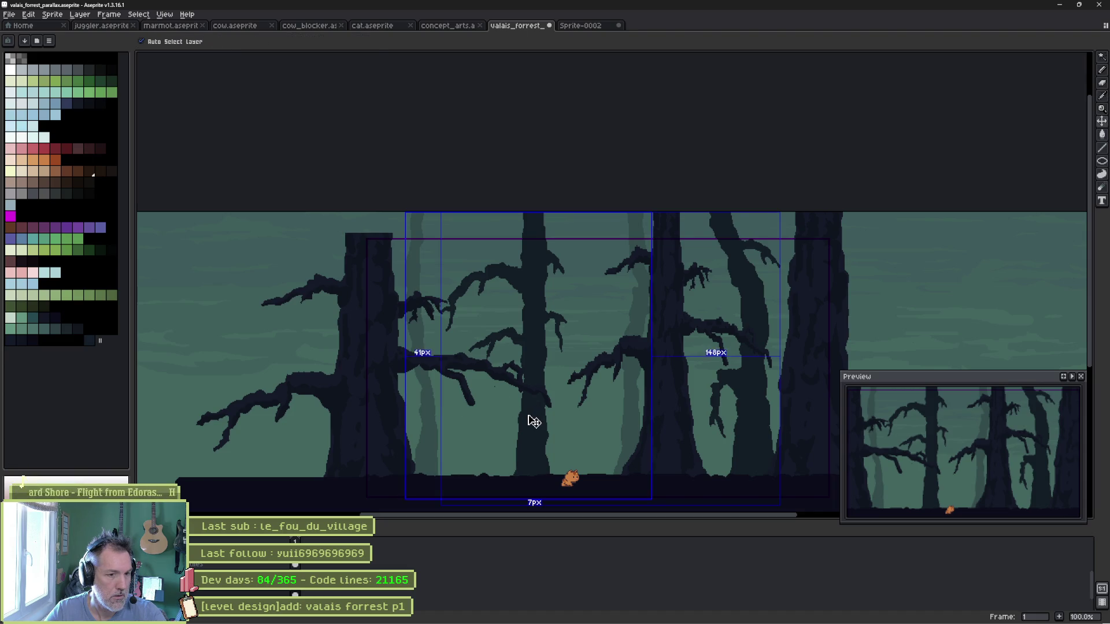
key("ctrl+z")
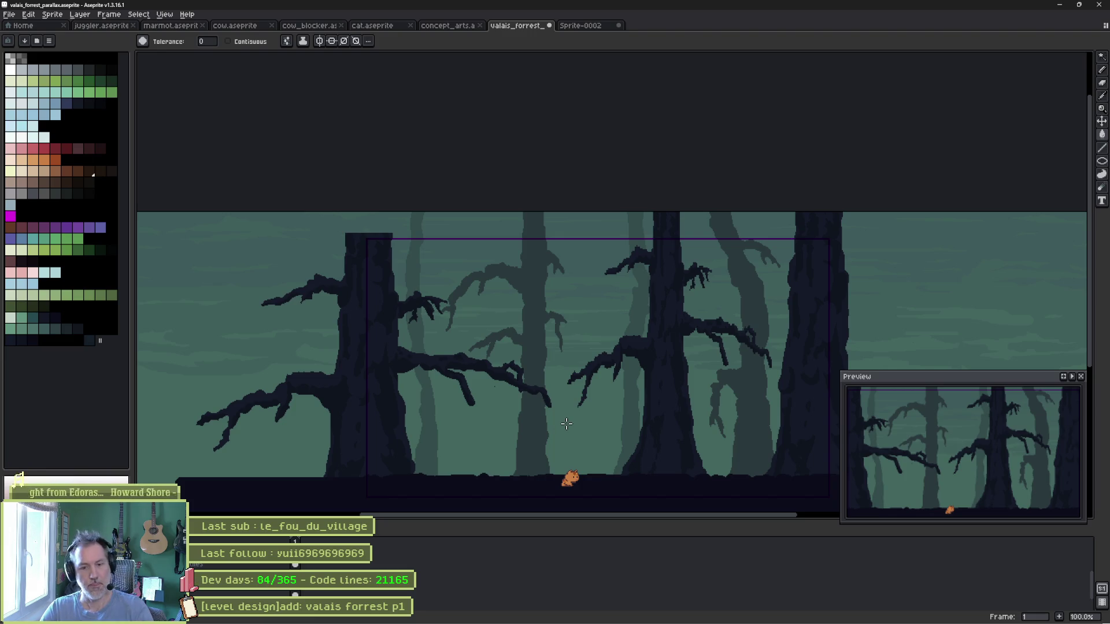
key("ctrl+z")
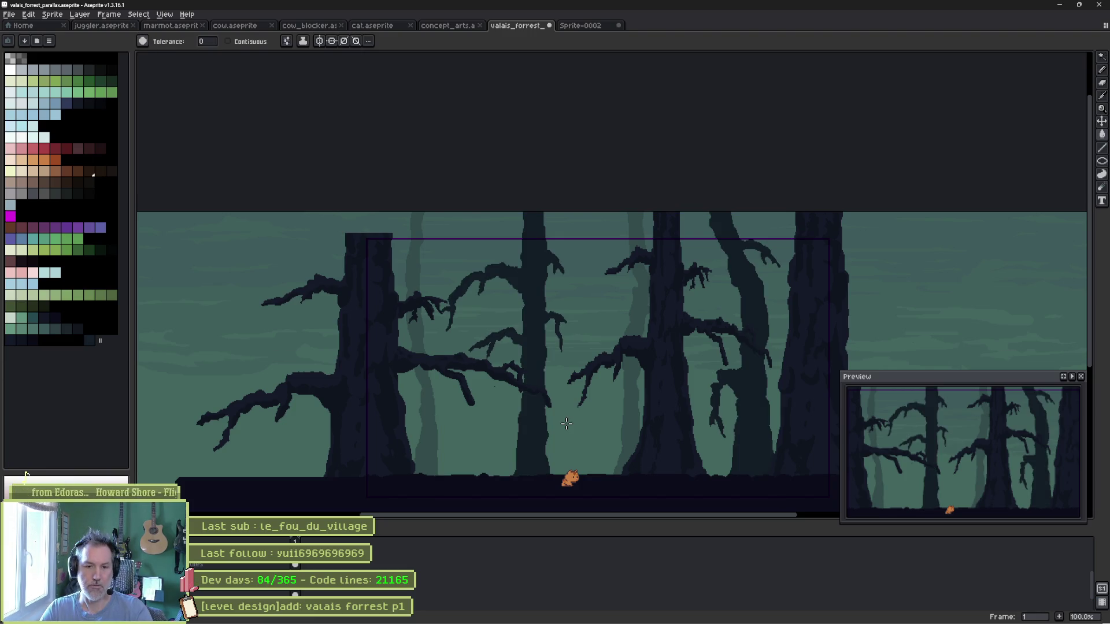
key("ctrl+y")
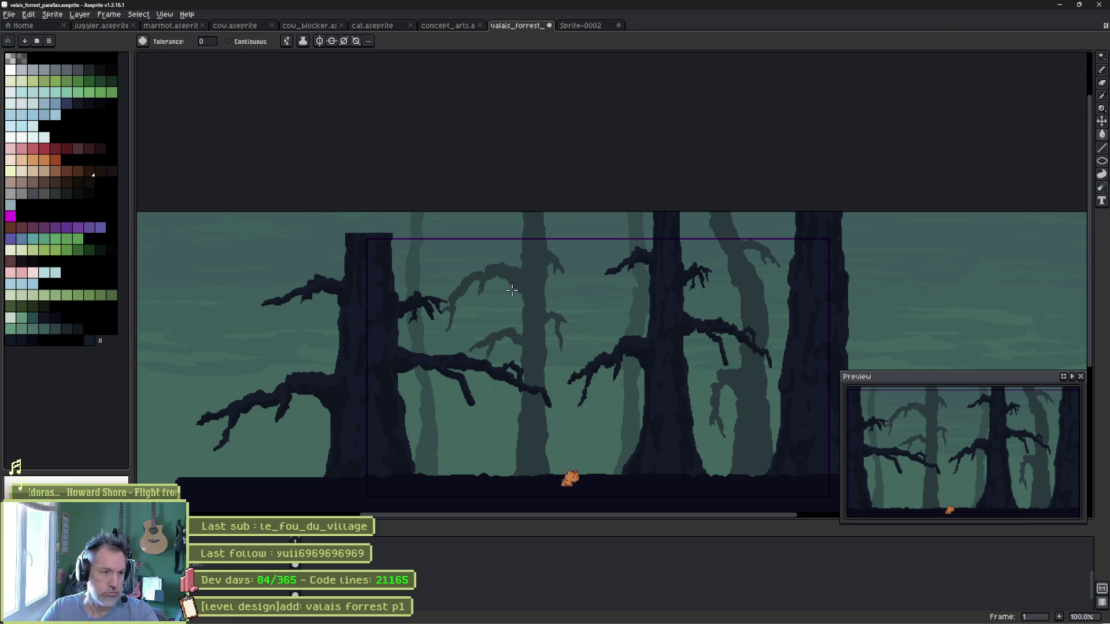
mouse_move(525, 294)
left_mouse_down()
mouse_move(515, 176)
mouse_move(550, 87)
mouse_move(495, 112)
left_mouse_up()
Check the concept art, then select the pale background trunk layer and zoom in.
scroll(513, 248, "up", 1)
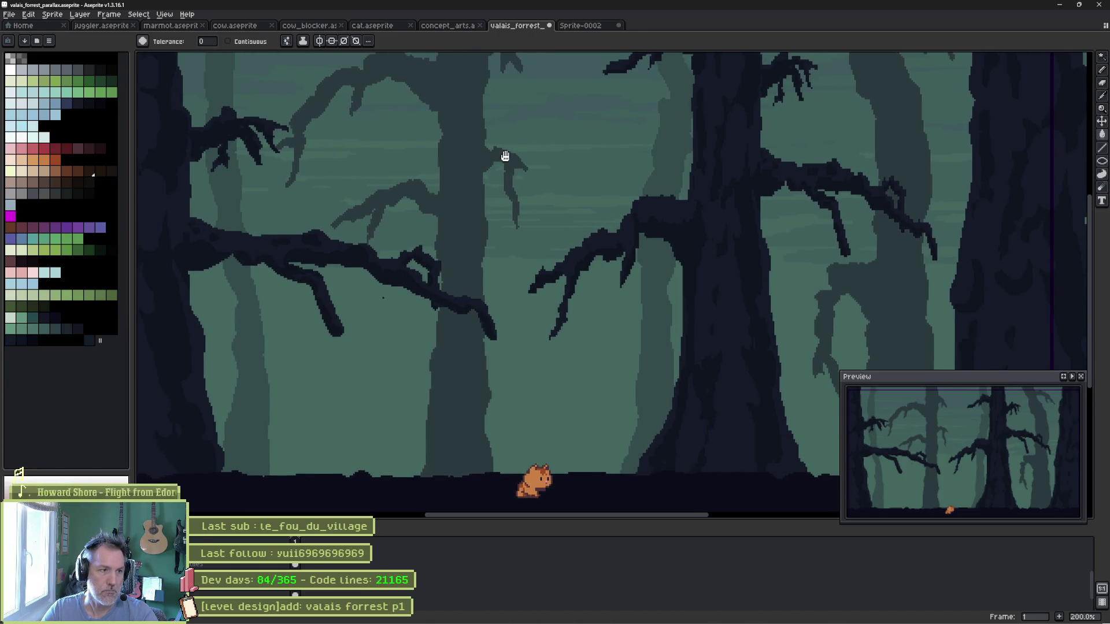
left_click_drag(508, 156, 523, 147)
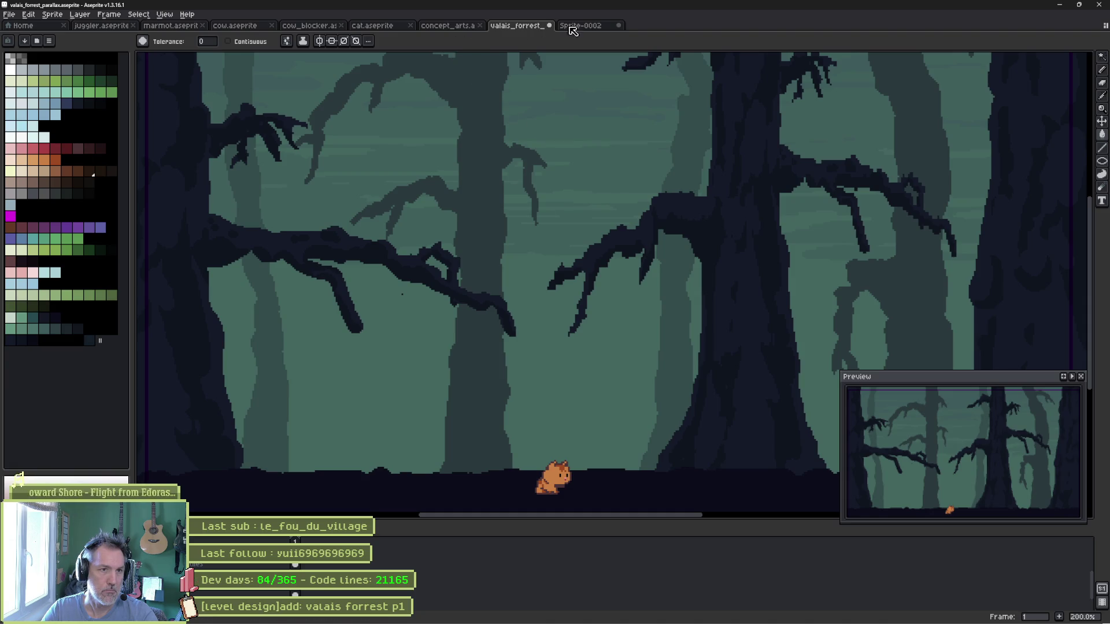
left_click(447, 27)
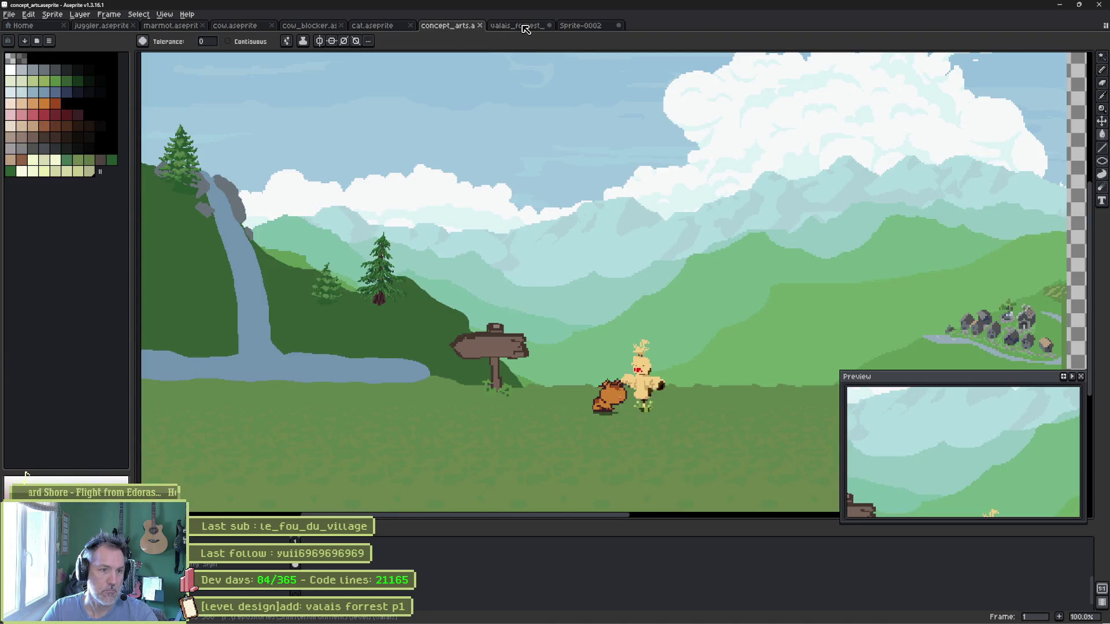
left_click(521, 25)
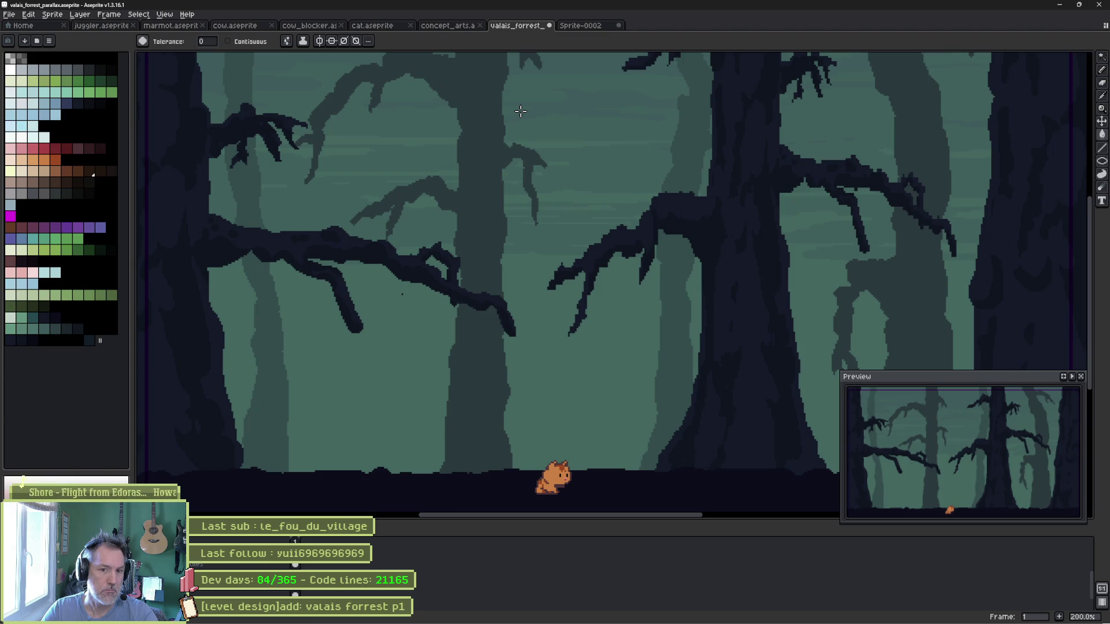
key("b")
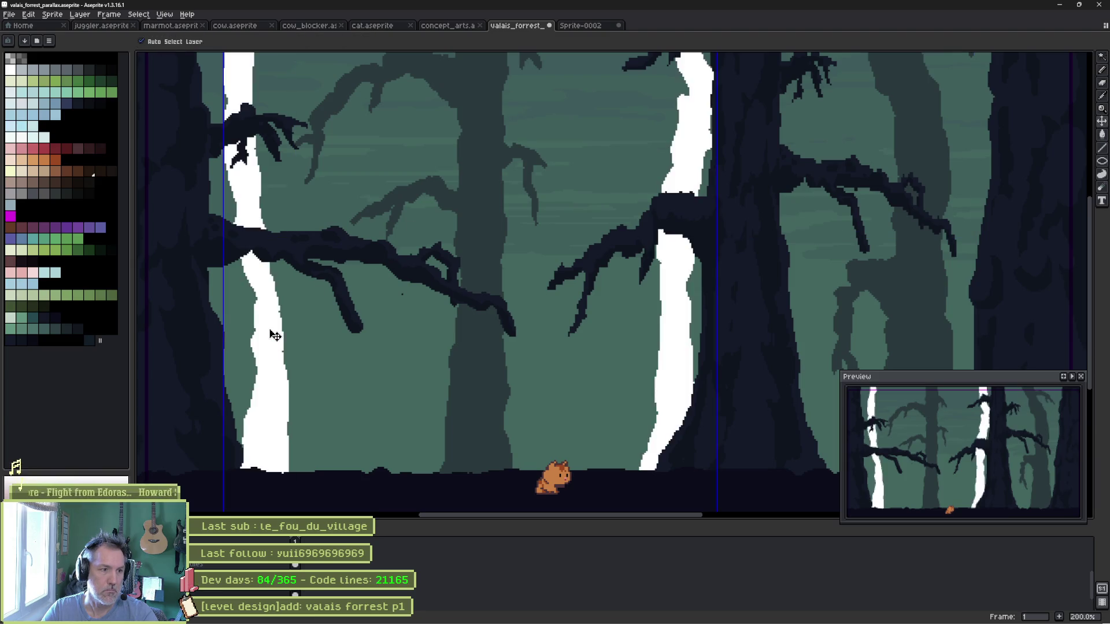
left_click(267, 324, "ctrl")
scroll(267, 334, "up", 1)
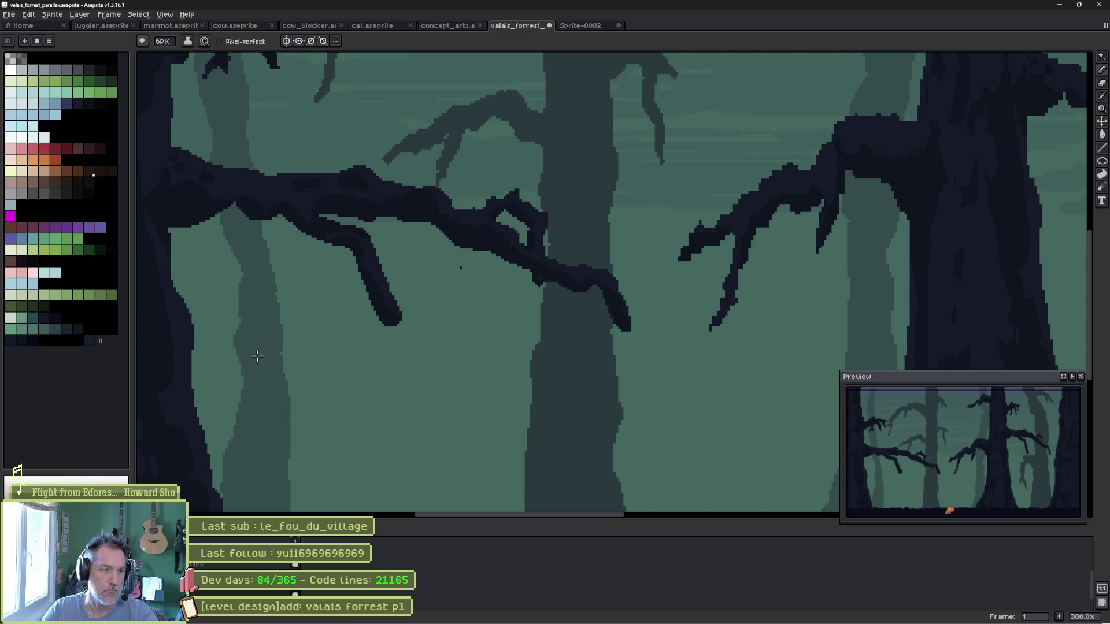
left_click_drag(248, 357, 416, 285)
With a smaller brush, paint a thin branch with a small hanging fork on the pale trunk.
key("minus")
key("minus")
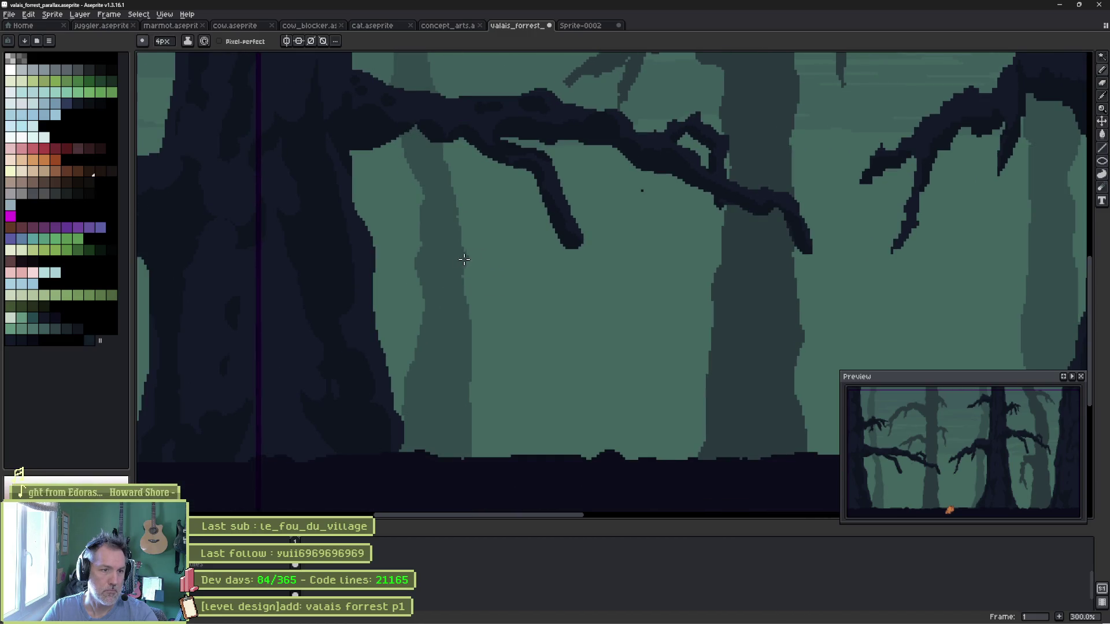
mouse_move(465, 252)
left_mouse_down()
mouse_move(488, 238)
mouse_move(572, 269)
mouse_move(479, 270)
mouse_move(458, 284)
left_mouse_up()
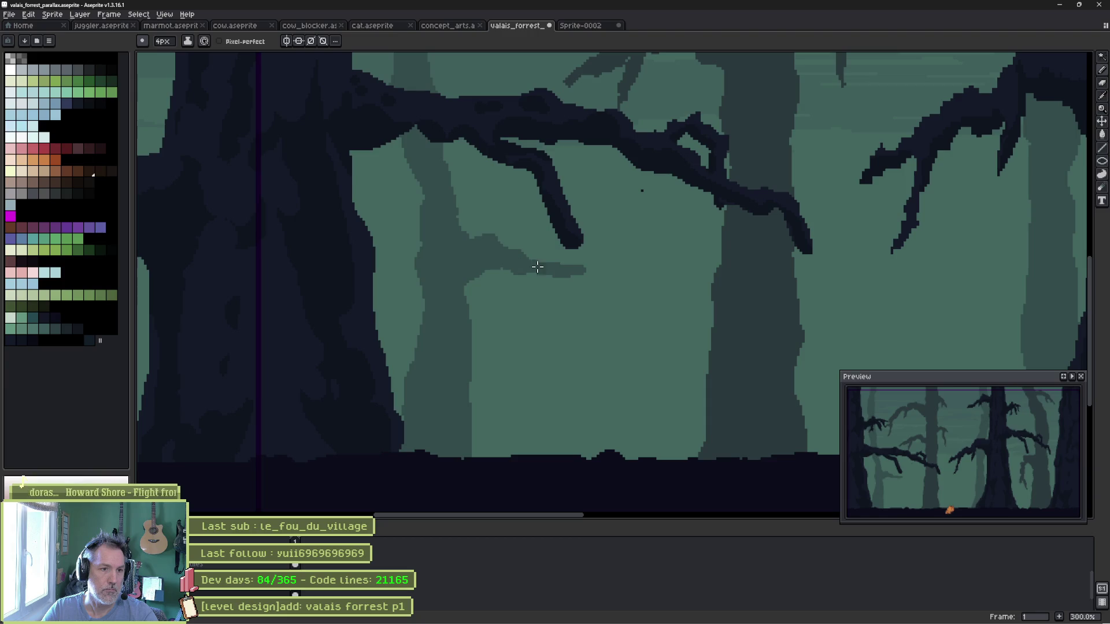
left_click_drag(531, 271, 508, 297)
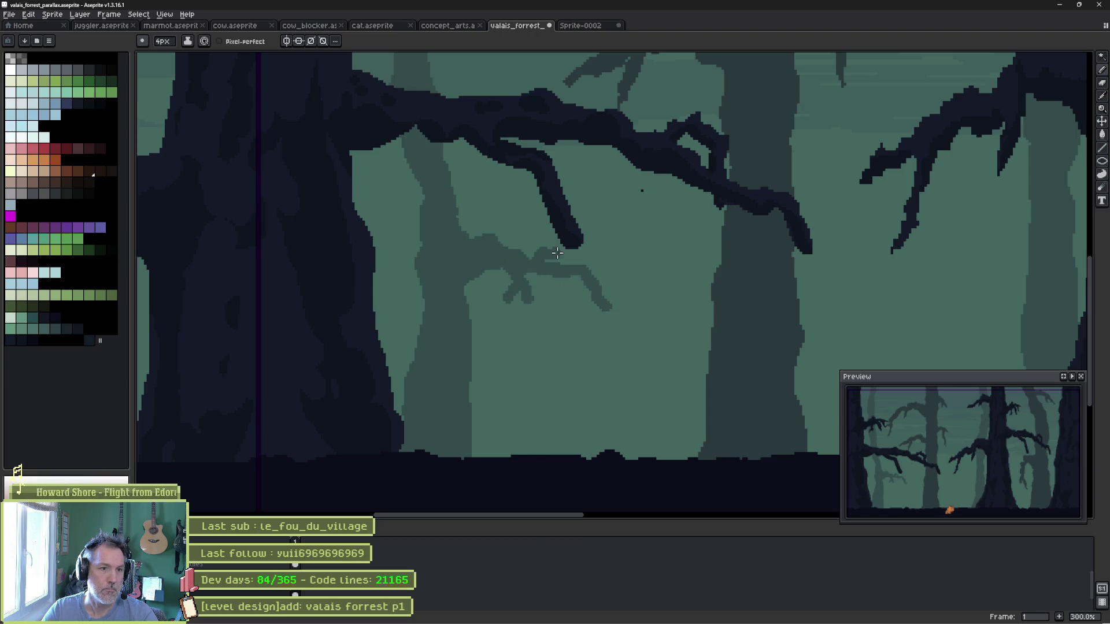
key("e")
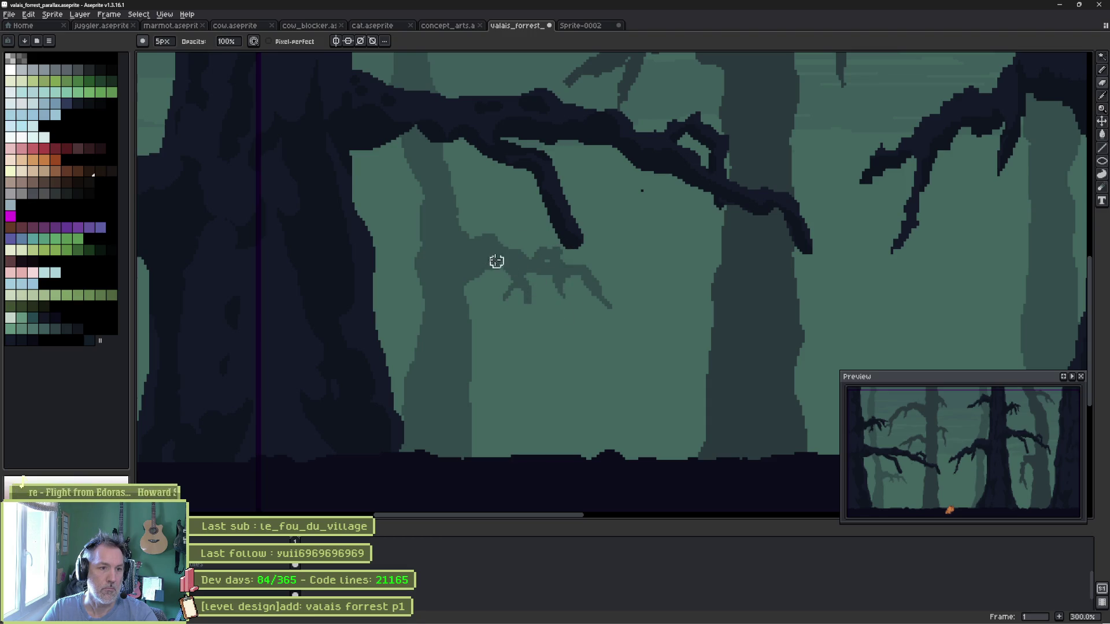
Move the view to another background trunk and show only the background trunk layer.
left_click_drag(495, 260, 547, 307)
key("b")
mouse_move(473, 195)
left_mouse_down()
mouse_move(596, 296)
mouse_move(529, 287)
left_mouse_up()
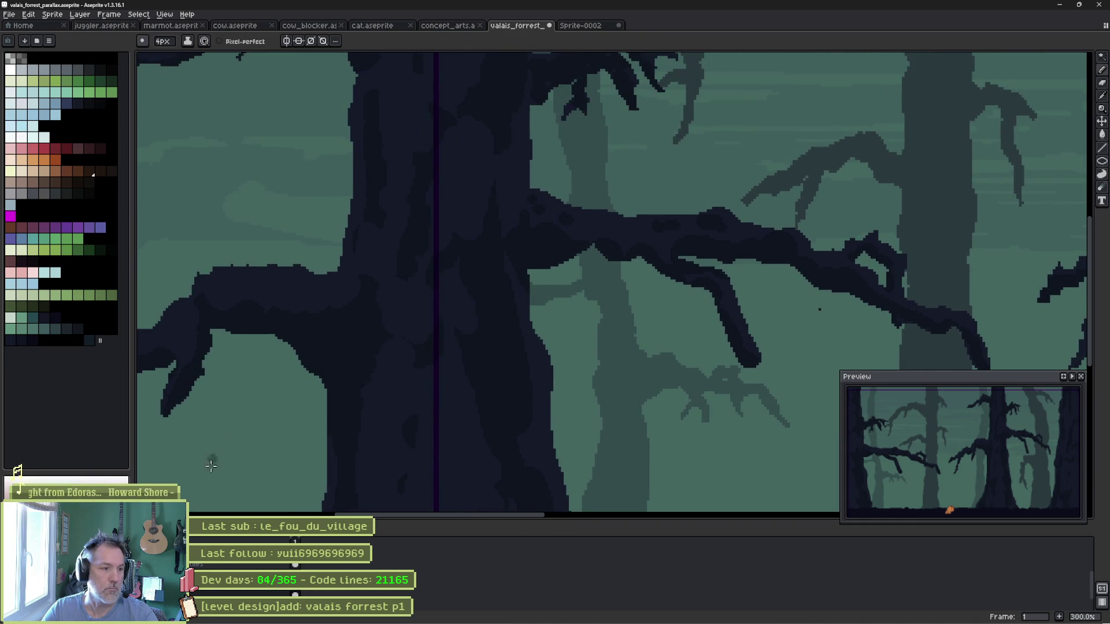
key("shift+x")
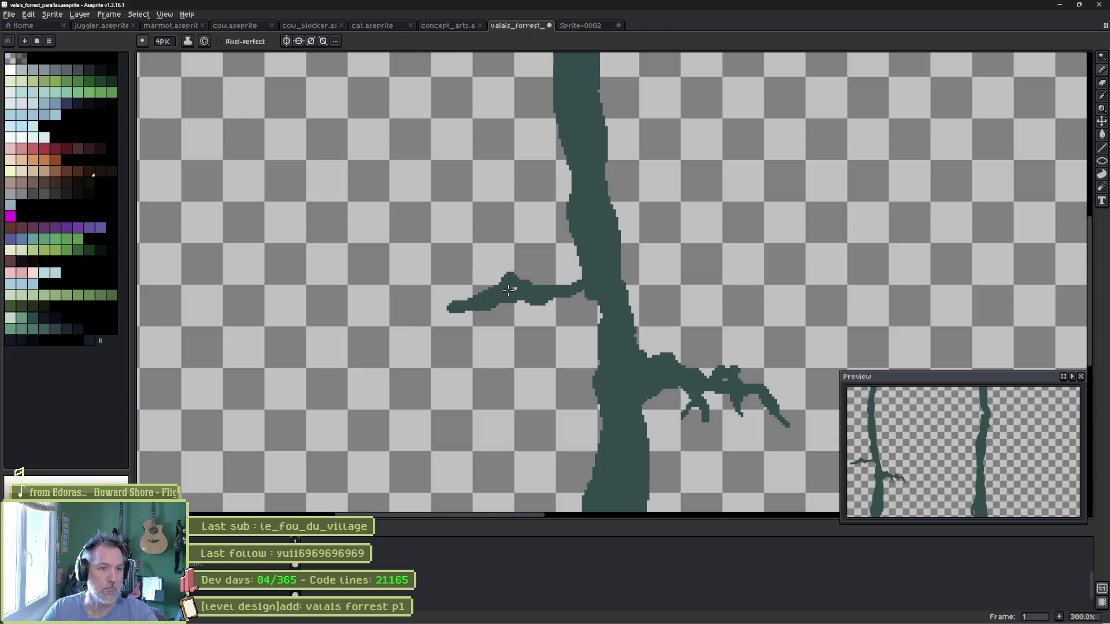
Draw a down-hanging branch from the left limb and fill where it meets the trunk.
left_click_drag(483, 310, 465, 371)
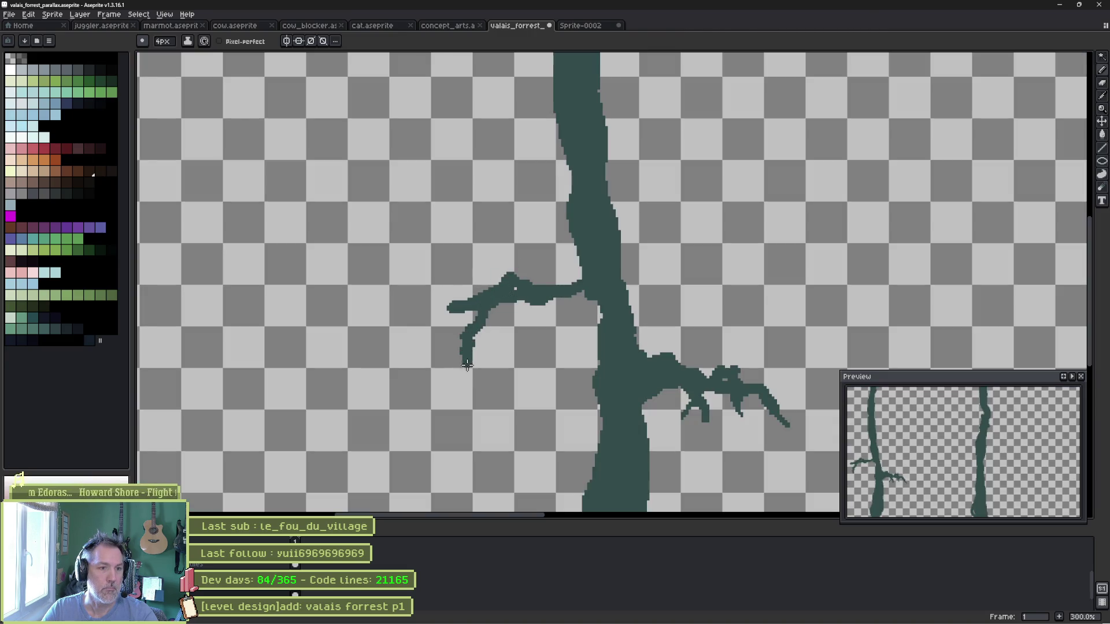
left_click_drag(565, 296, 598, 322)
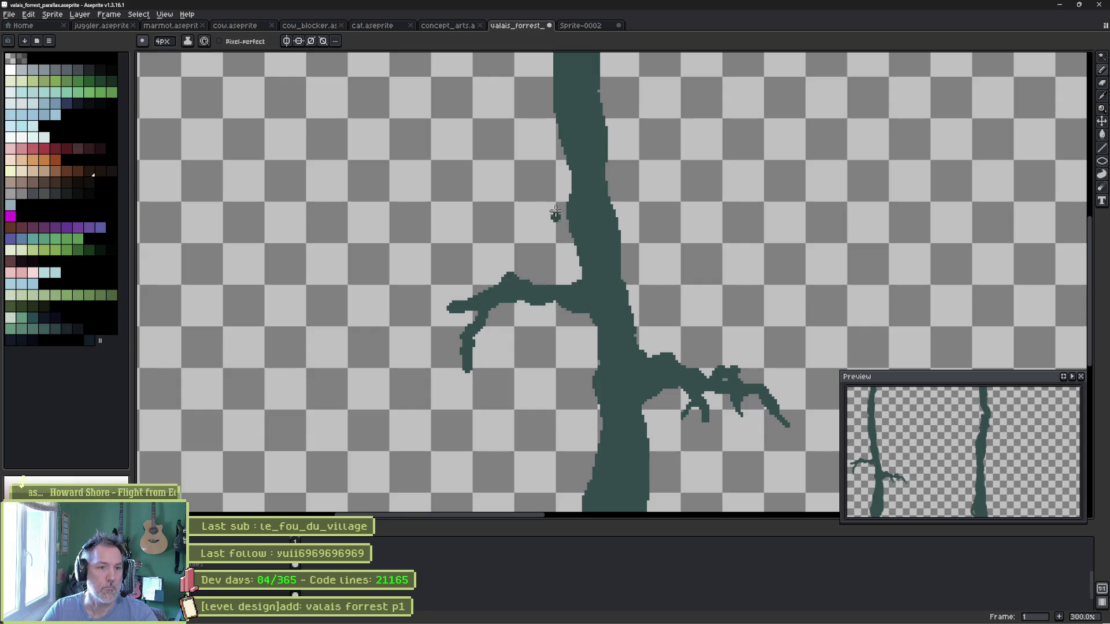
left_click_drag(574, 142, 495, 330)
Draw a long thin branch to the right with three drooping twigs, trimmed with the Eraser.
mouse_move(518, 286)
left_mouse_down()
mouse_move(665, 293)
mouse_move(874, 343)
mouse_move(789, 336)
mouse_move(535, 266)
mouse_move(529, 300)
mouse_move(524, 283)
mouse_move(537, 311)
mouse_move(624, 292)
mouse_move(663, 300)
mouse_move(541, 291)
mouse_move(582, 284)
left_mouse_up()
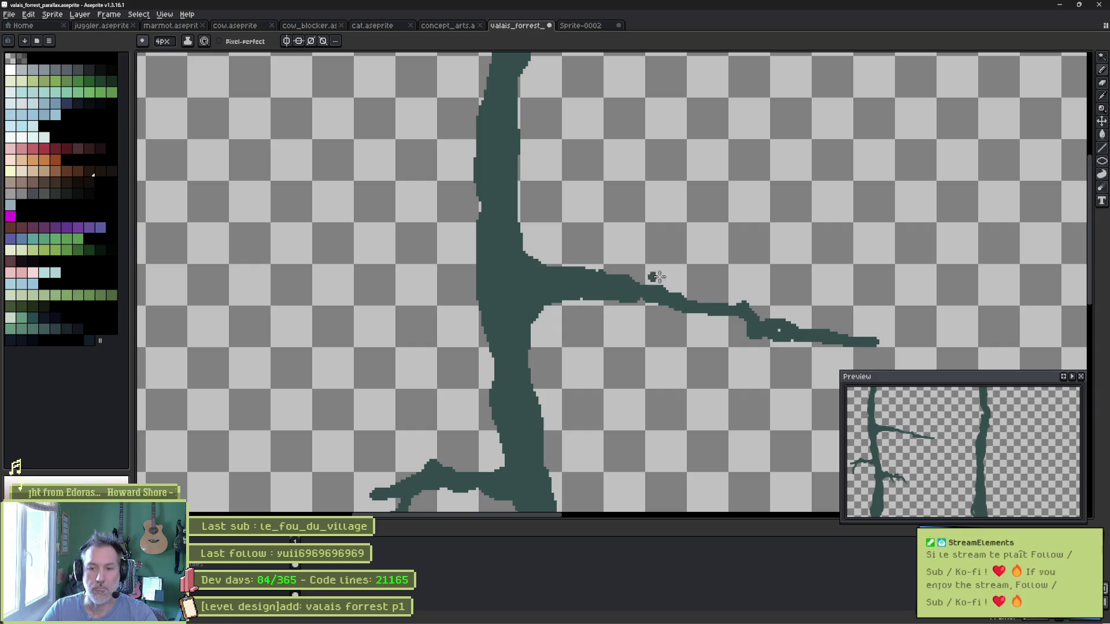
mouse_move(640, 301)
left_mouse_down()
mouse_move(740, 395)
mouse_move(700, 388)
mouse_move(713, 404)
mouse_move(717, 389)
mouse_move(732, 398)
left_mouse_up()
key("e")
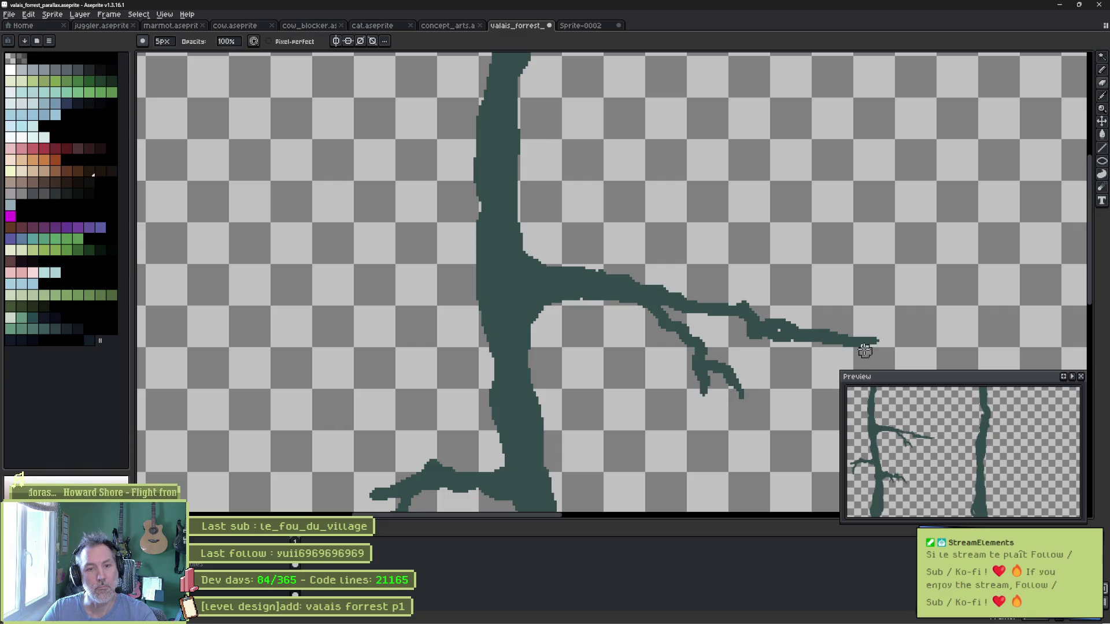
key("b")
mouse_move(776, 337)
left_mouse_down()
mouse_move(795, 381)
mouse_move(774, 315)
mouse_move(784, 305)
mouse_move(808, 314)
mouse_move(827, 359)
left_mouse_up()
key("e")
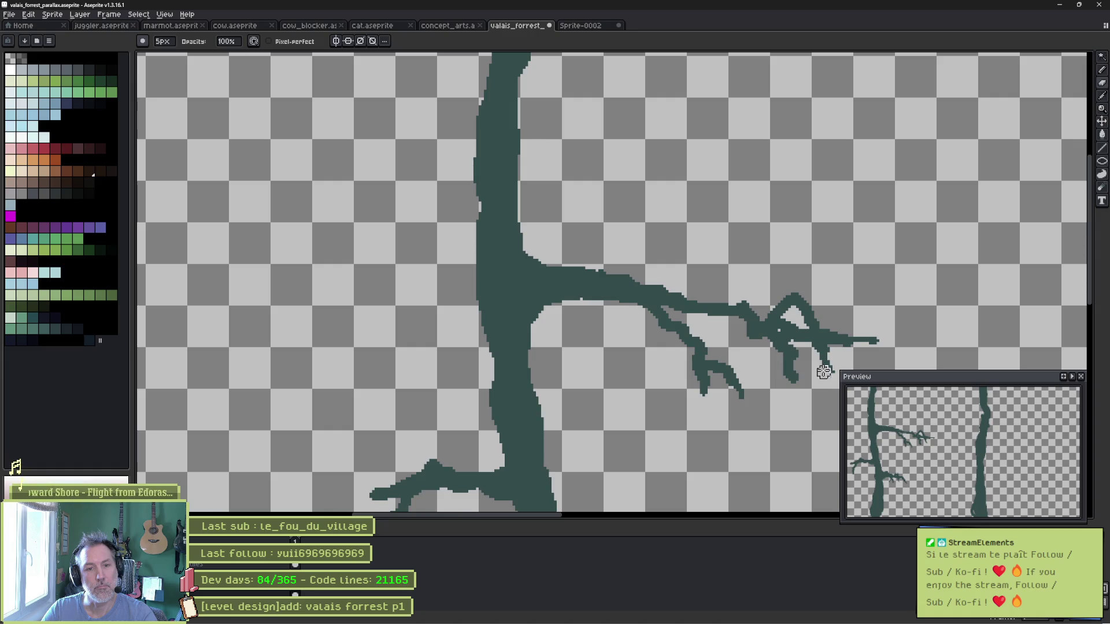
scroll(630, 321, "down", 2)
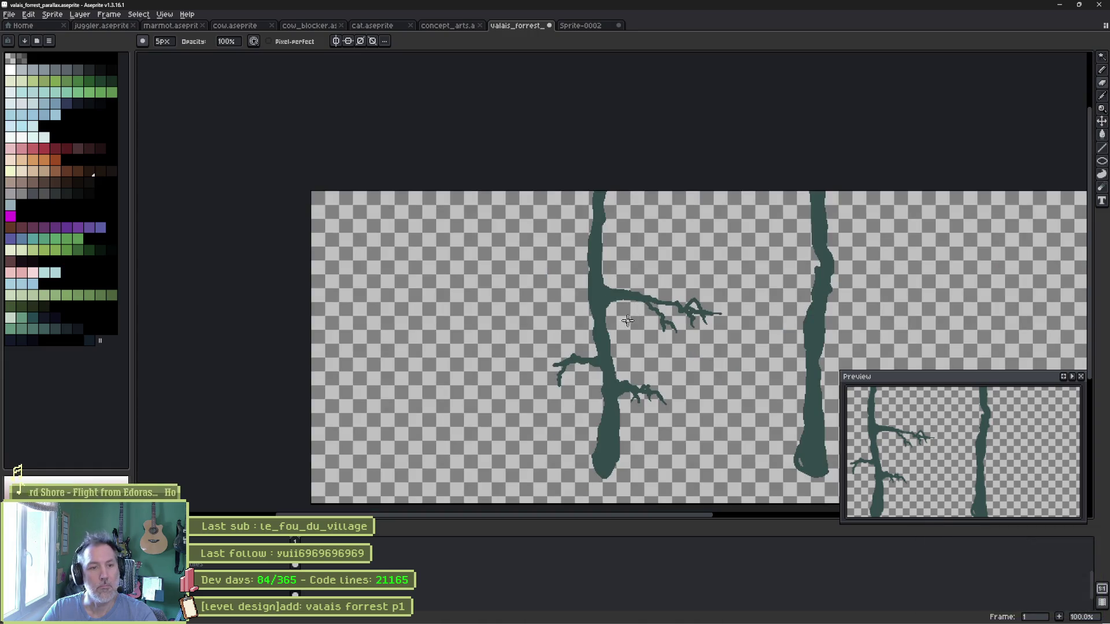
Draw a branch reaching out from the right background trunk and tidy it with the Eraser.
scroll(577, 327, "up", 1)
key("b")
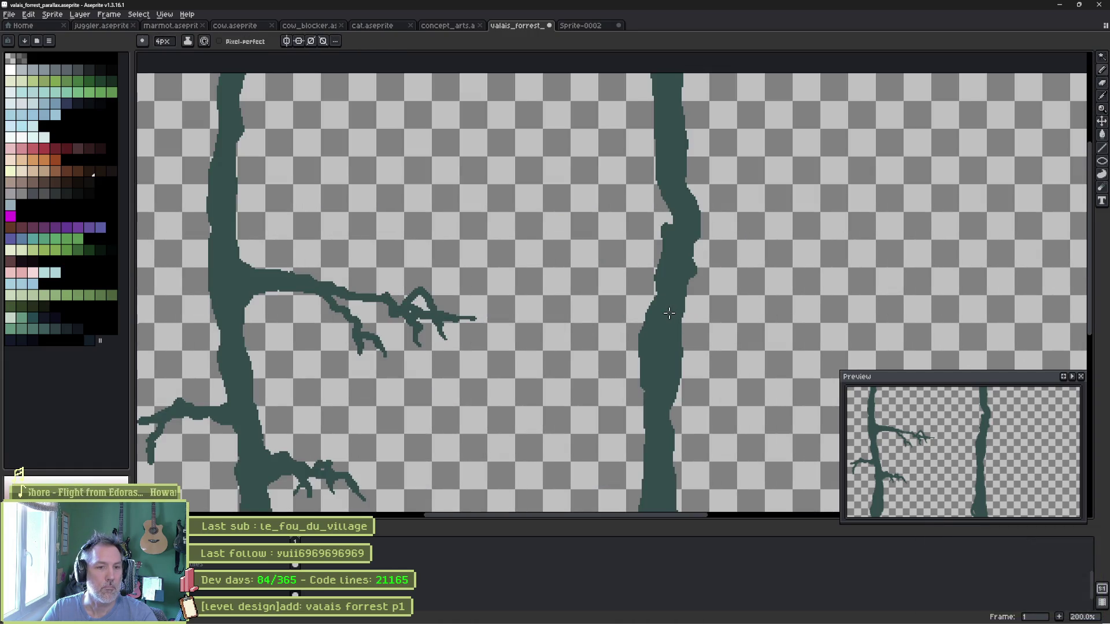
mouse_move(693, 304)
left_mouse_down()
mouse_move(784, 331)
mouse_move(773, 353)
mouse_move(784, 363)
left_mouse_up()
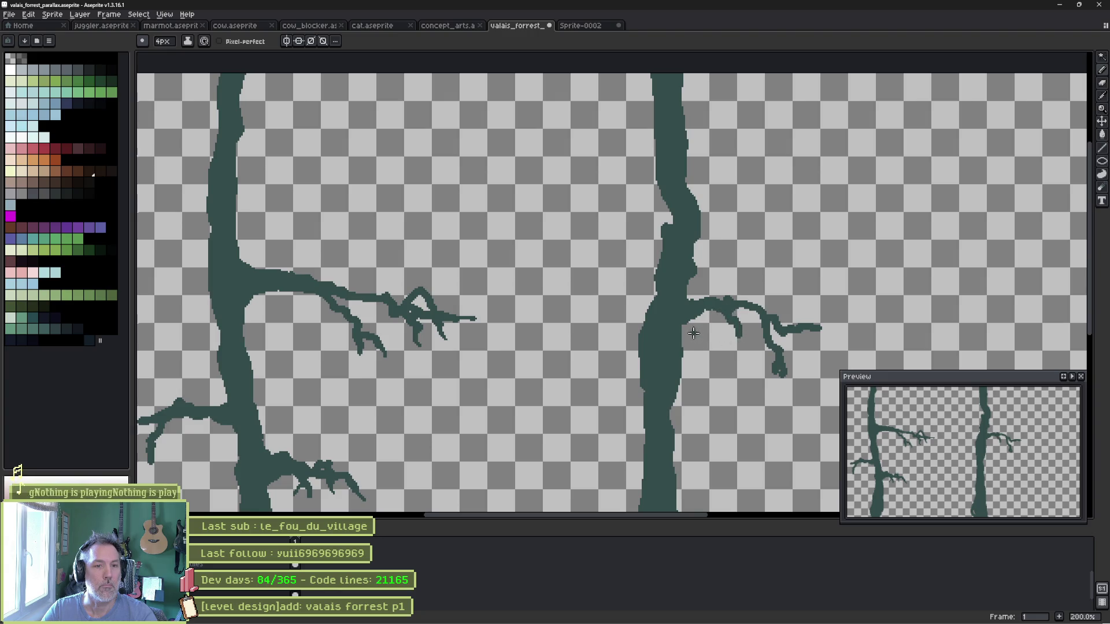
key("e")
scroll(735, 336, "up", 3)
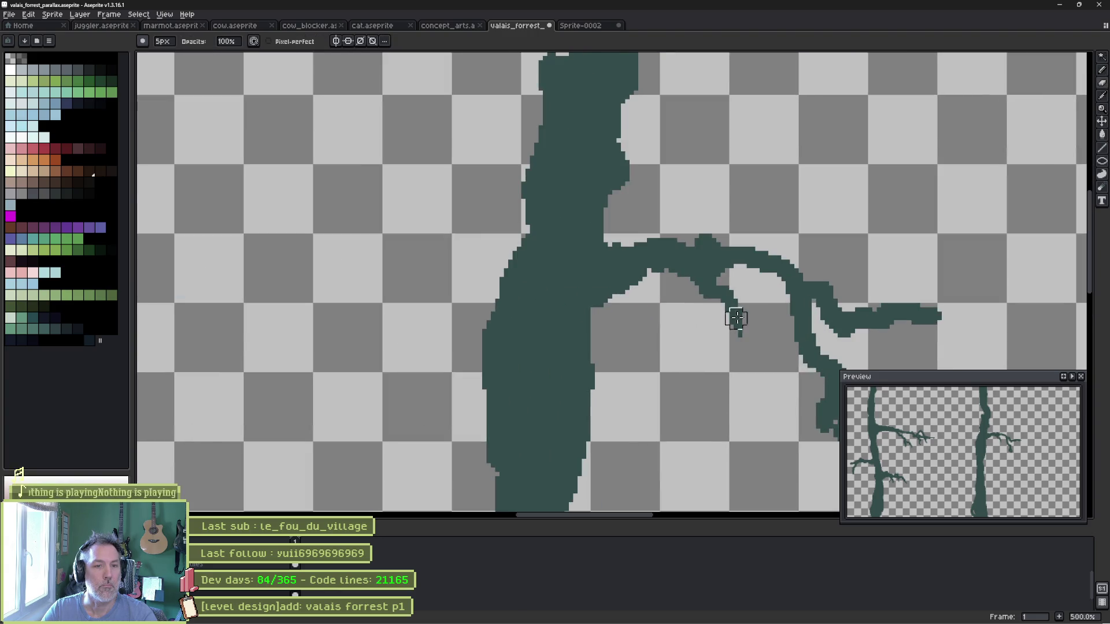
left_click_drag(736, 318, 568, 309)
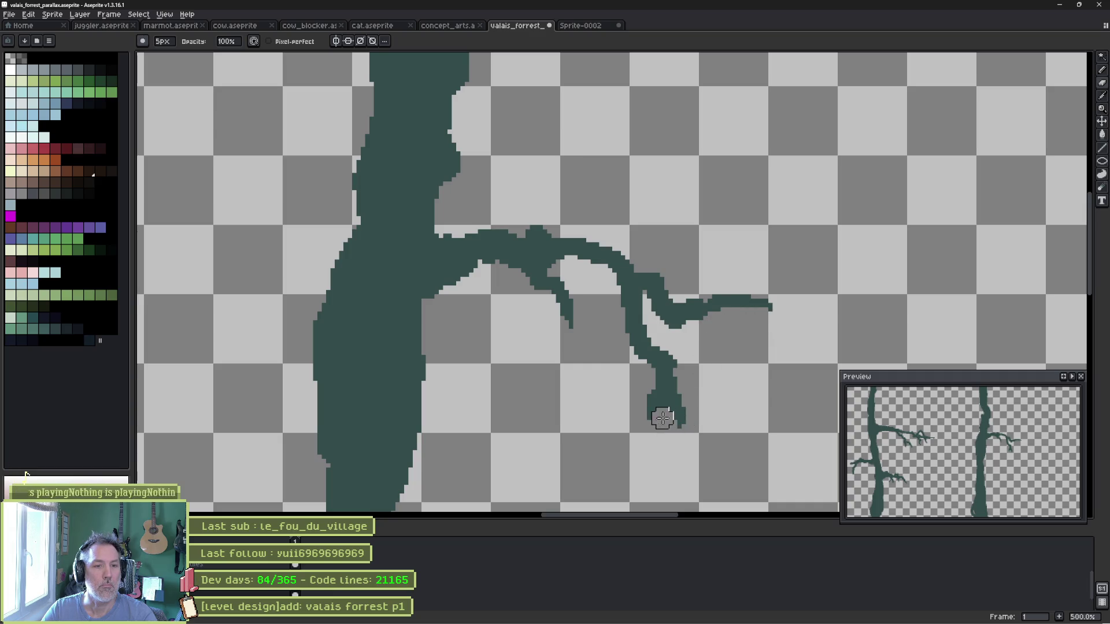
Add a short left branch with a hanging twig and upward sprig, thinning its underside.
left_click_drag(650, 284, 781, 376)
key("b")
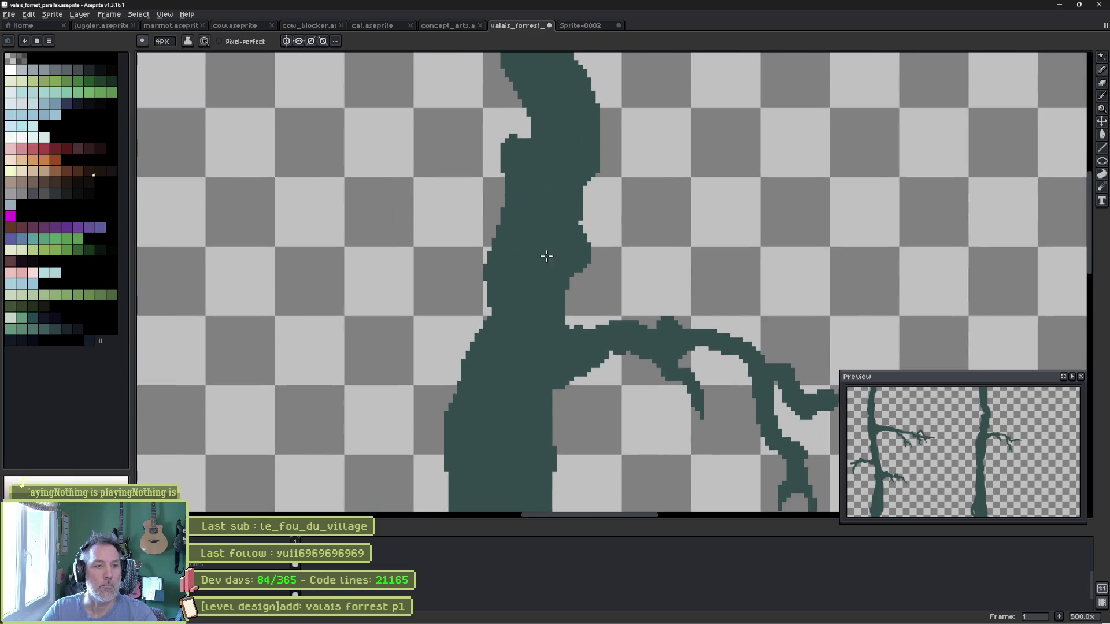
mouse_move(509, 217)
left_mouse_down()
mouse_move(488, 193)
mouse_move(488, 218)
mouse_move(465, 218)
mouse_move(376, 145)
mouse_move(351, 177)
mouse_move(283, 208)
mouse_move(377, 181)
mouse_move(386, 222)
mouse_move(377, 243)
left_mouse_up()
mouse_move(344, 176)
left_mouse_down()
mouse_move(302, 139)
mouse_move(273, 132)
left_mouse_up()
key("plus")
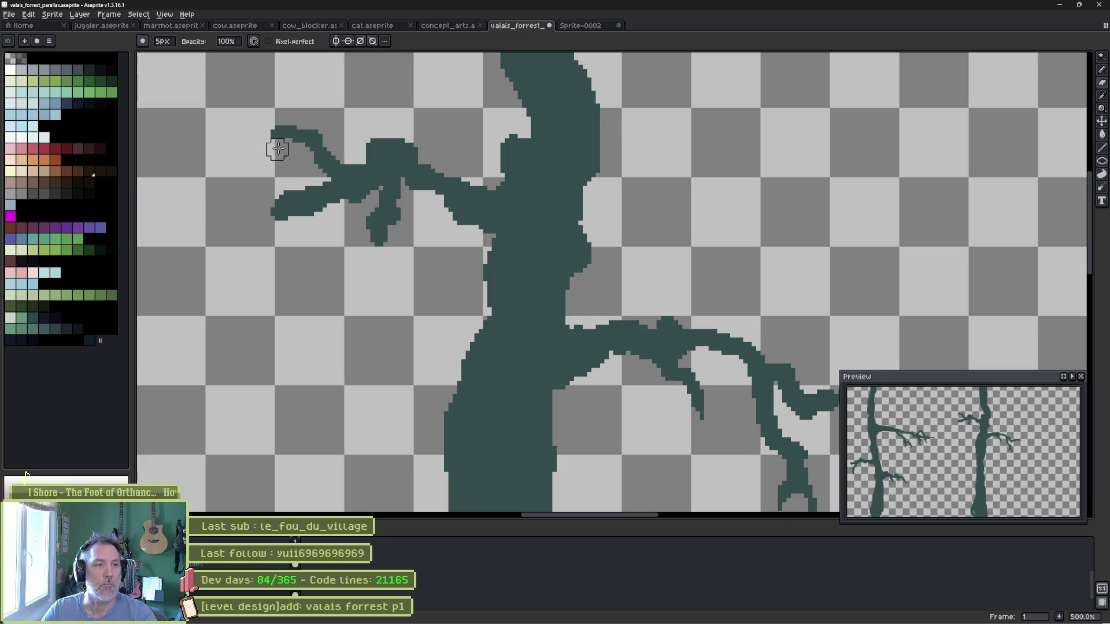
mouse_move(312, 231)
left_mouse_down()
mouse_move(305, 216)
mouse_move(357, 219)
left_mouse_up()
scroll(421, 262, "down", 4)
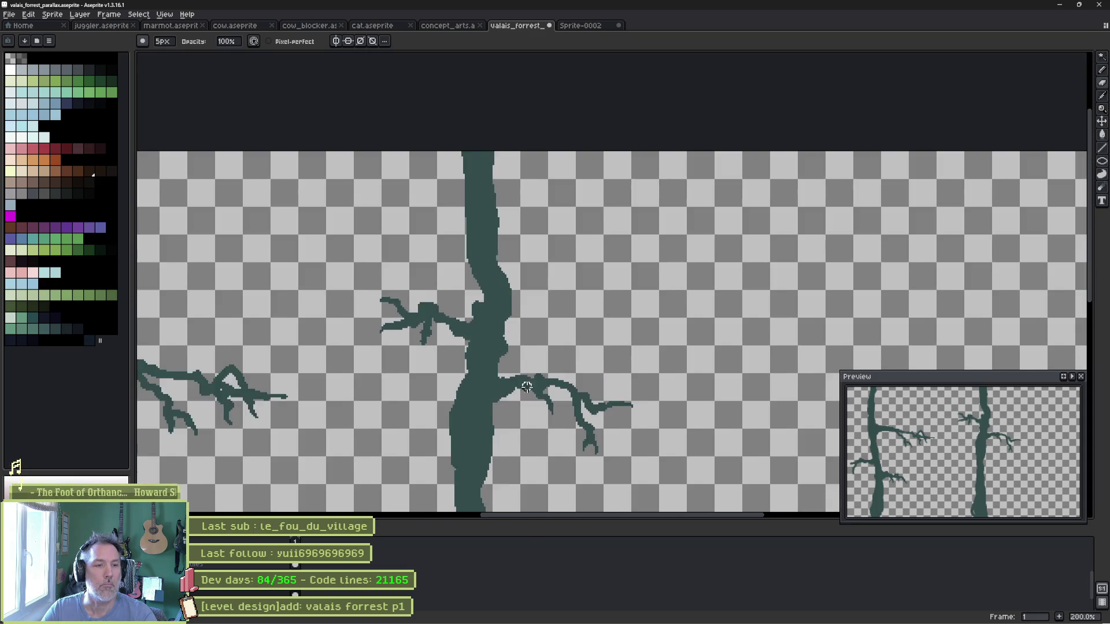
Show all the forest layers again and bring the central dark tree into view.
mouse_move(489, 344)
left_mouse_down()
mouse_move(575, 154)
mouse_move(576, 234)
left_mouse_up()
scroll(574, 366, "up", 2)
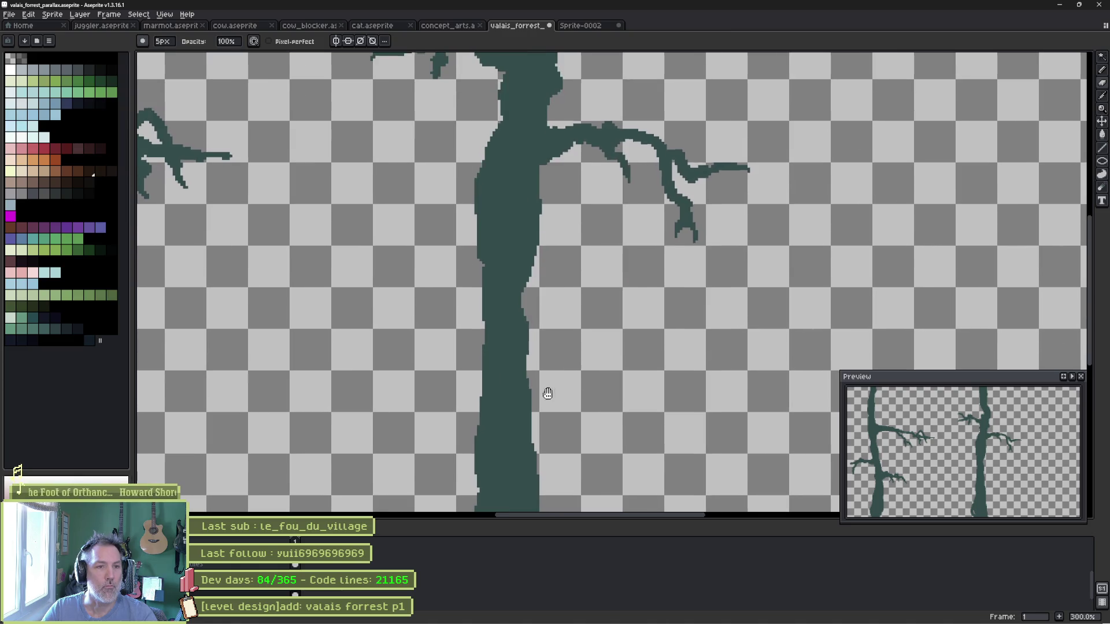
left_click_drag(547, 391, 683, 357)
key("v")
key("b")
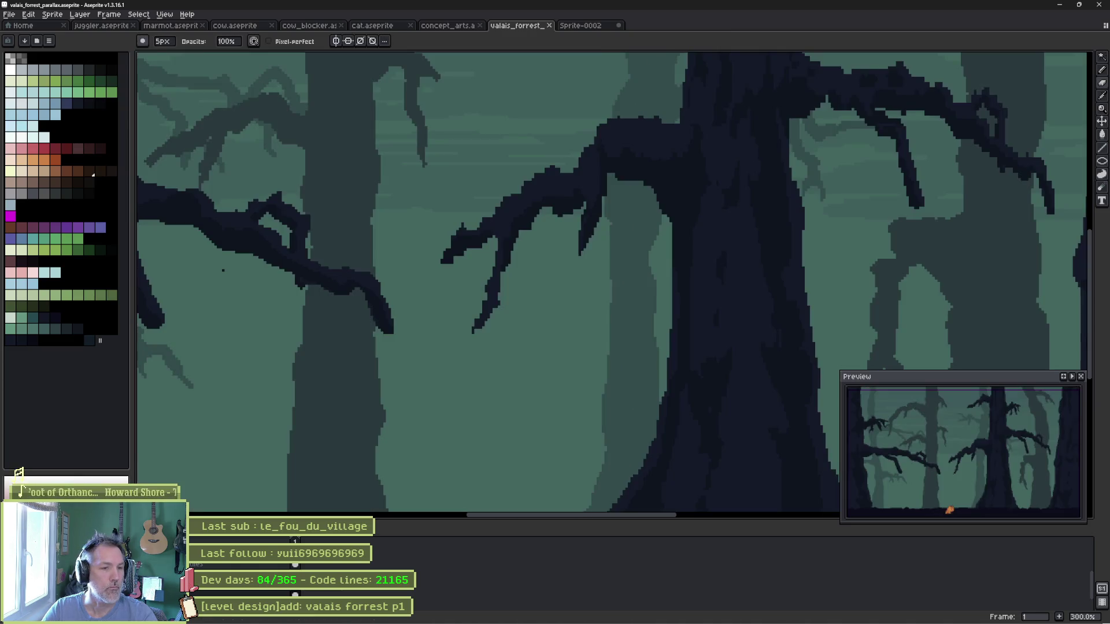
scroll(507, 304, "down", 1)
left_click_drag(473, 348, 499, 385)
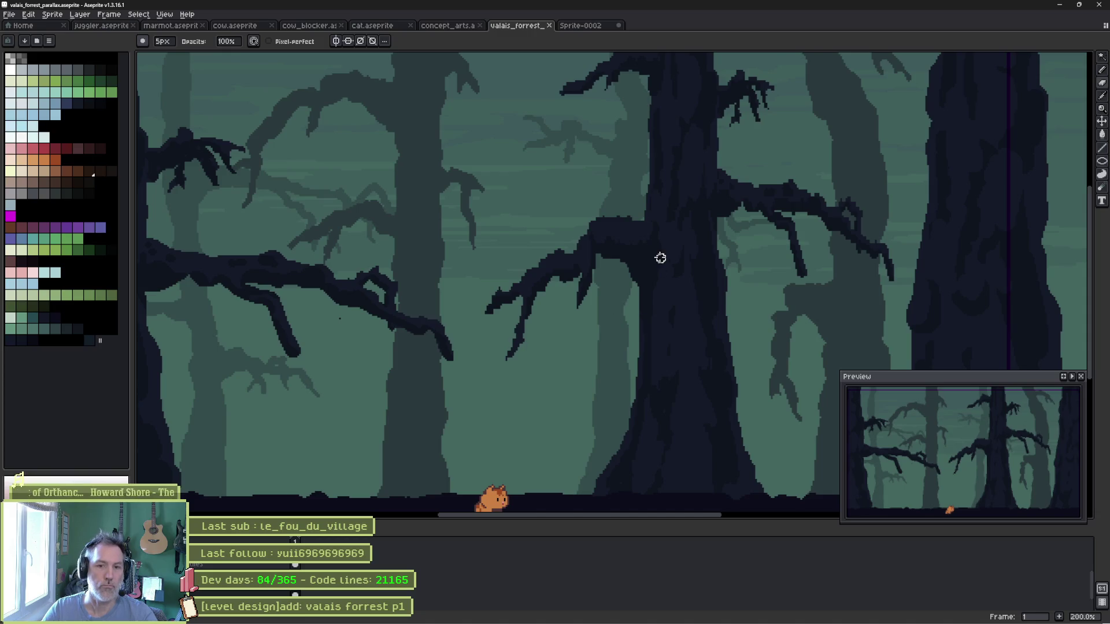